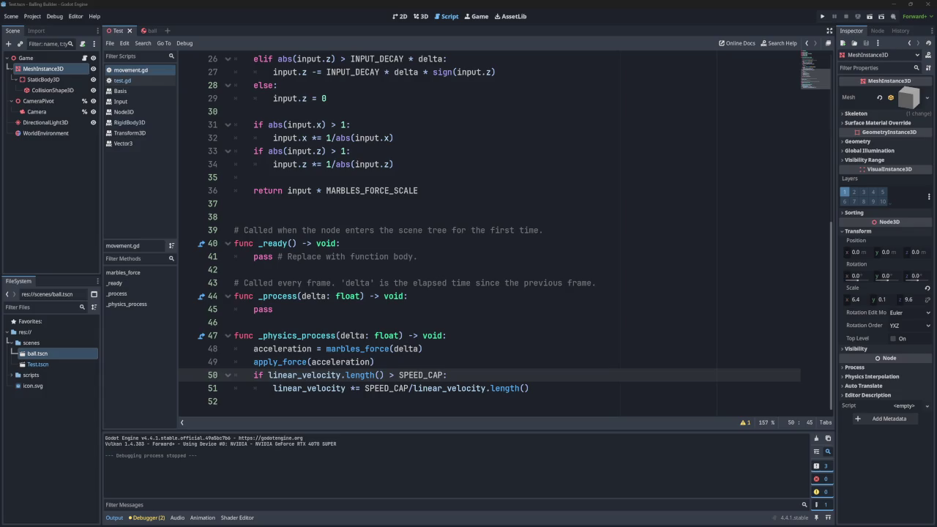
- Scroll through movement.gd and run the marble board test to show the 10×10 magenta marble grid
scroll(538, 295, up, 8)
scroll(537, 291, down, 8)
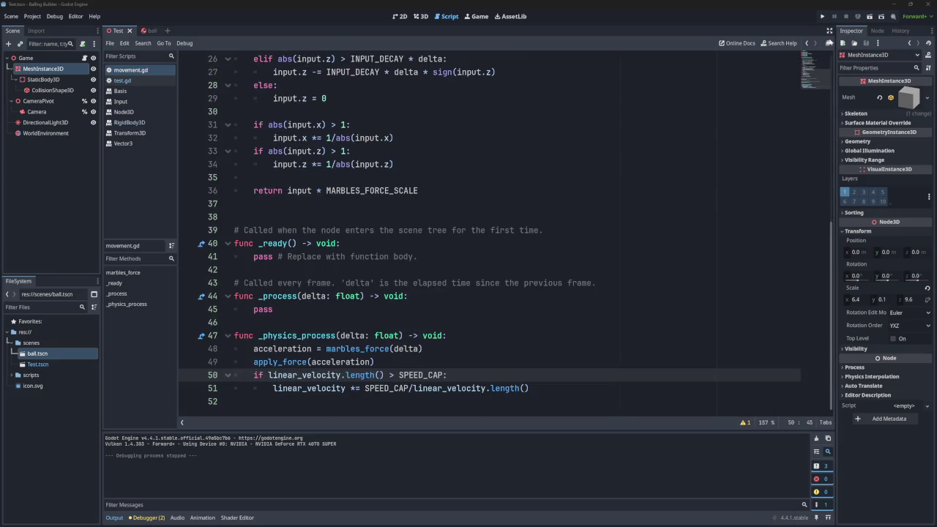
click(828, 13)
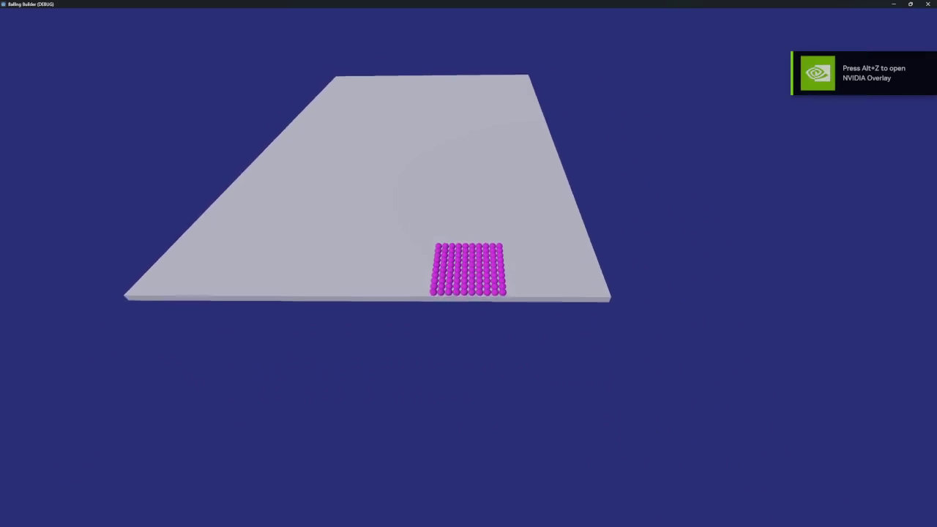
- Close the running marble board test game window
click(928, 4)
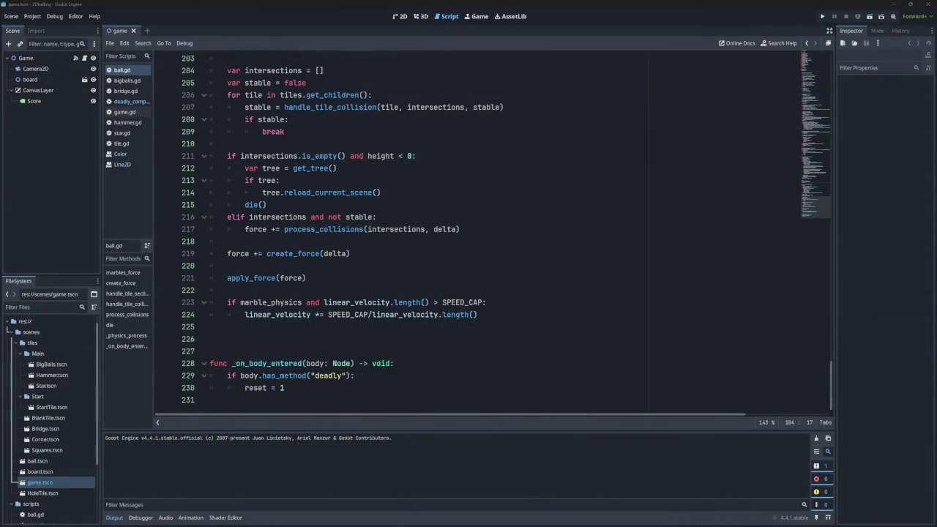
- Run the 2Dballing game with Run Project
click(822, 16)
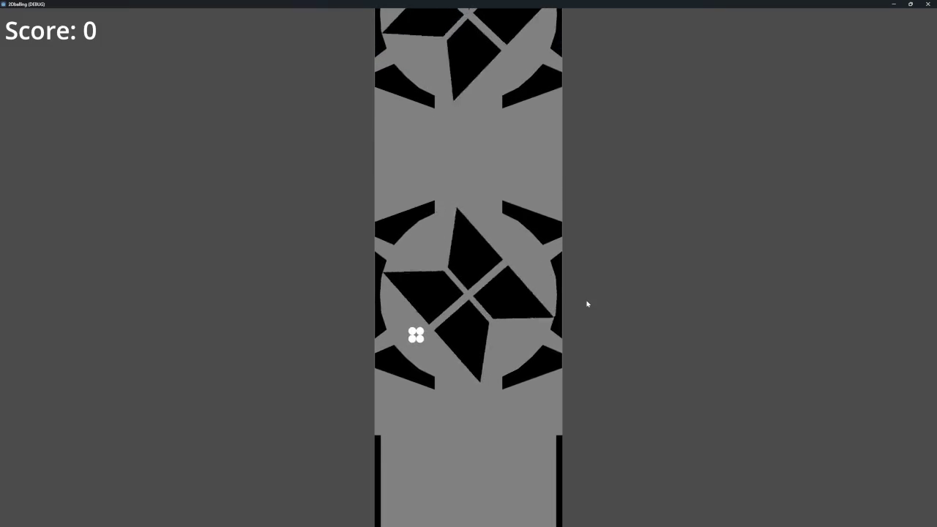
- Tilt the marbles right and left through the spinners to reach Score: 1, then close the game
key(Right)
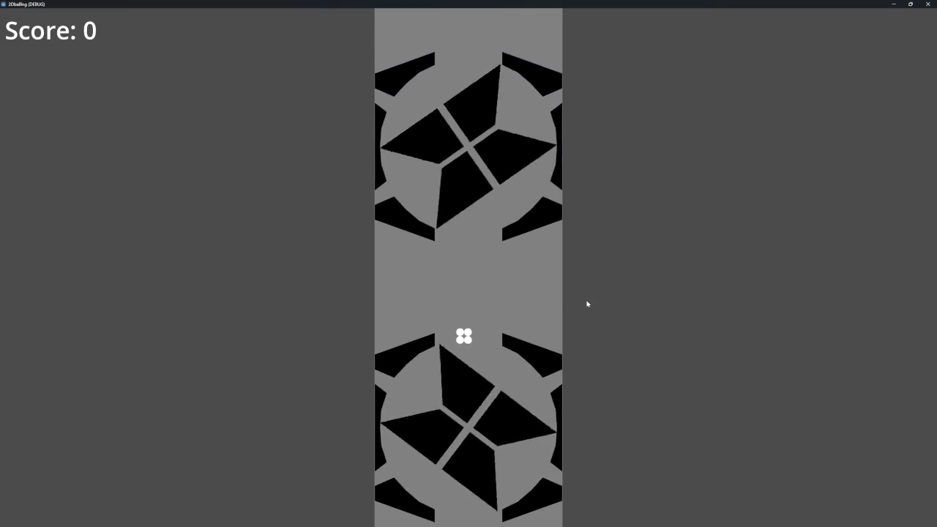
key(Left)
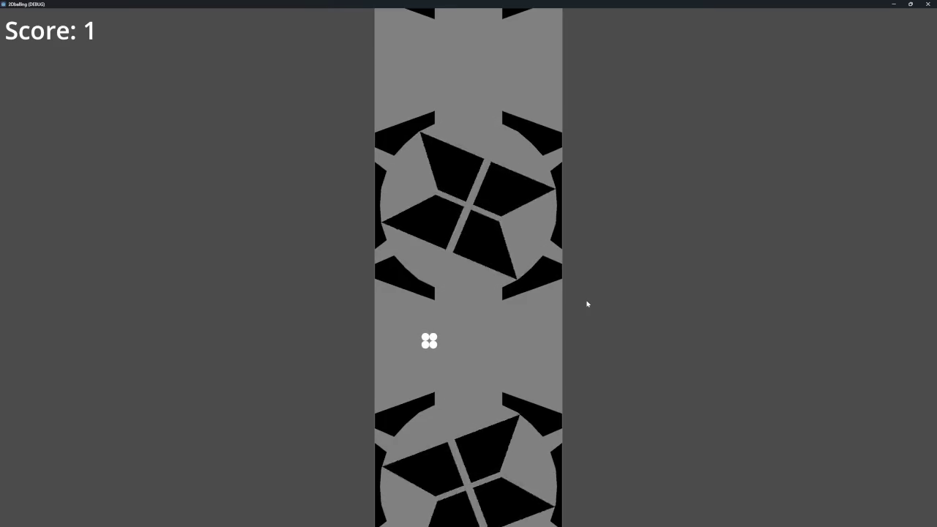
key(Right)
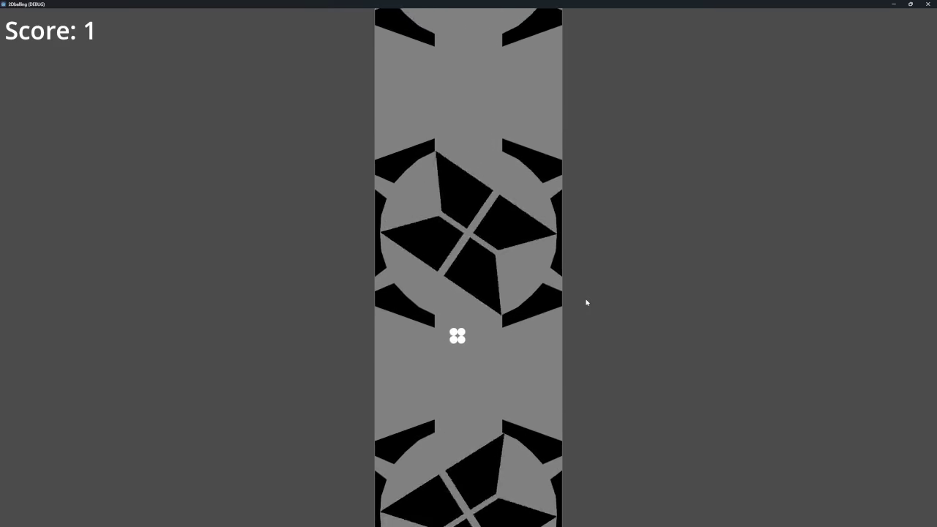
key(Left)
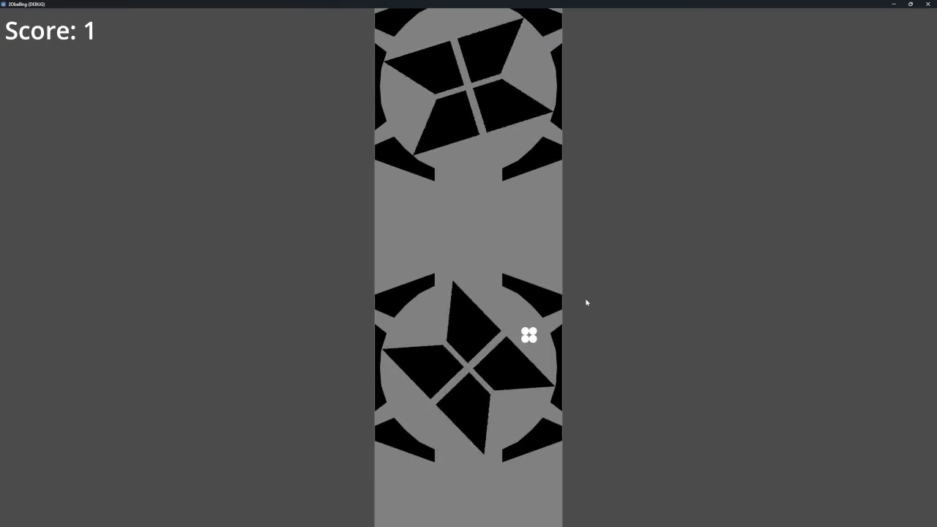
click(927, 4)
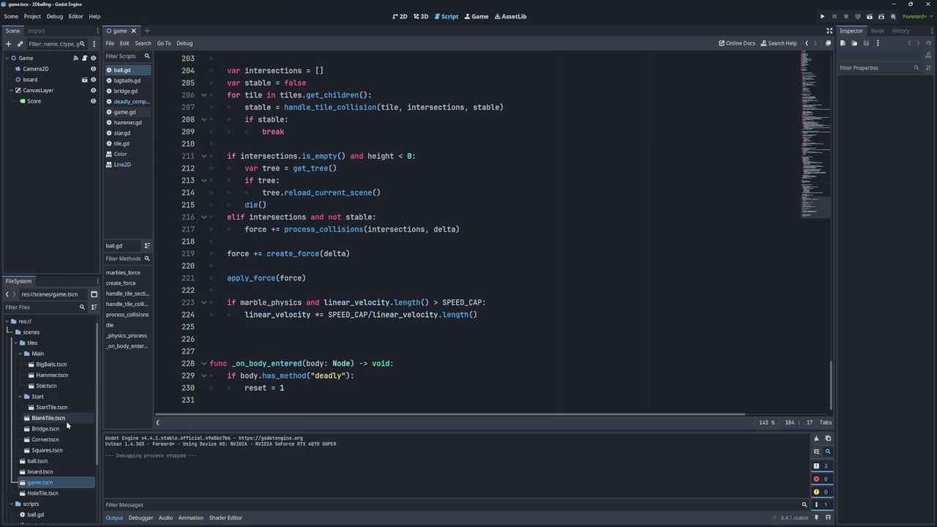
- Open the BigBalls.tscn tile scene in the 2D editor
click(51, 366)
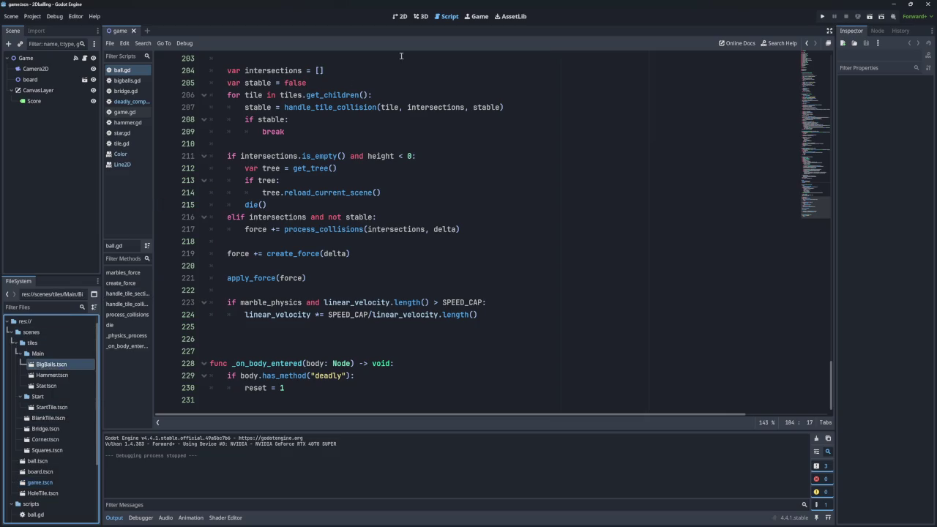
click(400, 16)
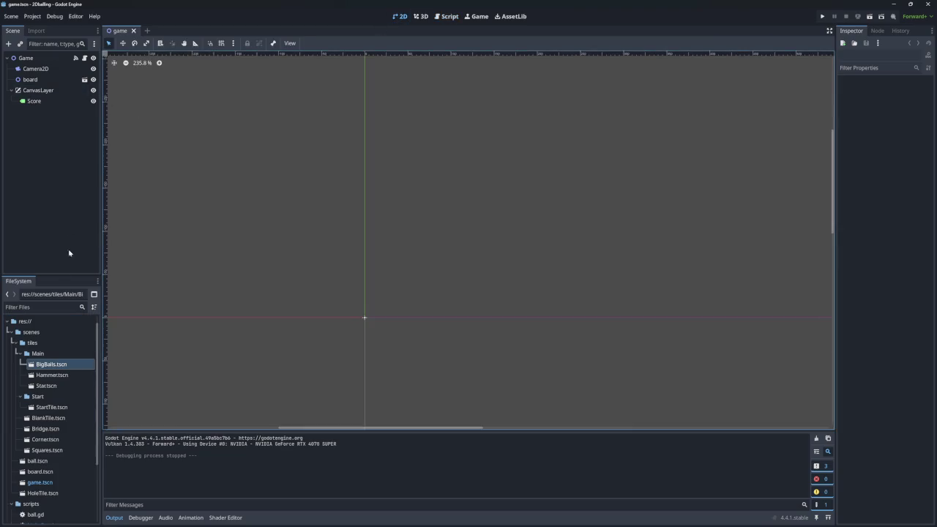
click(48, 369)
double_click(48, 369)
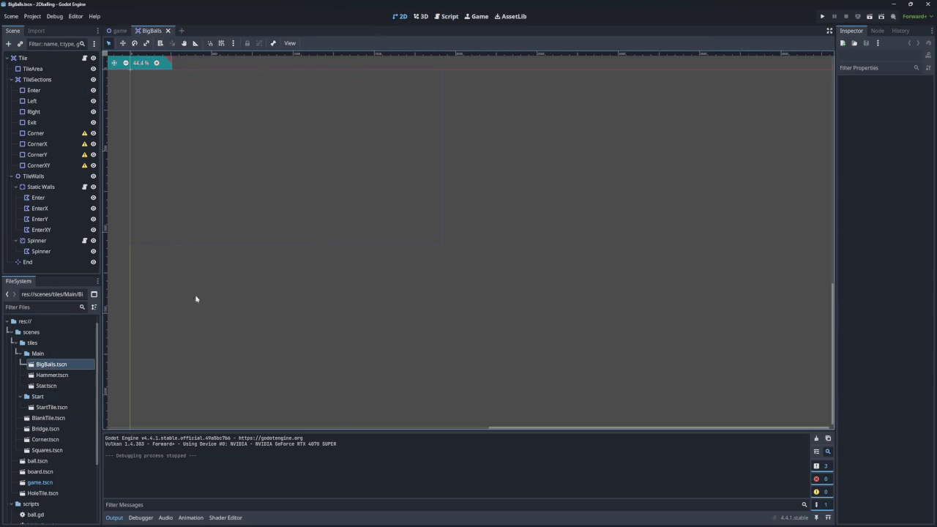
- Dismiss the stray popups, then pan and zoom to centre the BigBalls tile in view
right_click(286, 273)
click(262, 228)
key(s)
right_click(313, 222)
click(316, 186)
mouse_move(316, 186)
mouse_down()
mouse_move(441, 243)
mouse_move(530, 311)
mouse_up()
scroll(505, 274, up, 4)
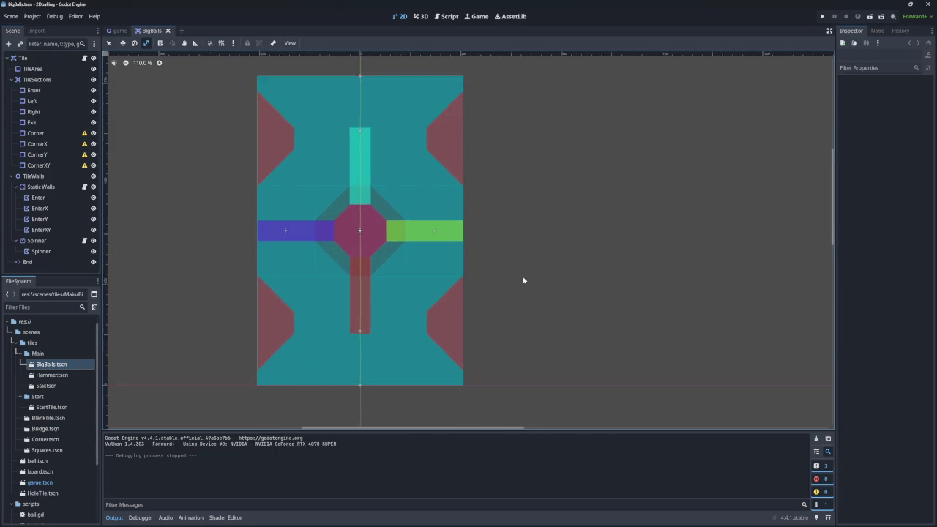
scroll(285, 274, down, 2)
scroll(285, 274, left, 2)
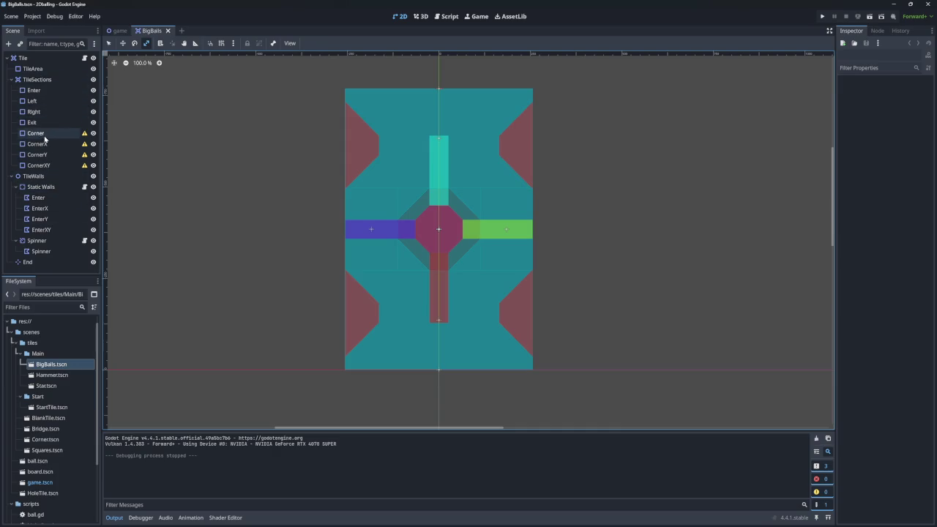
mouse_move(84, 135)
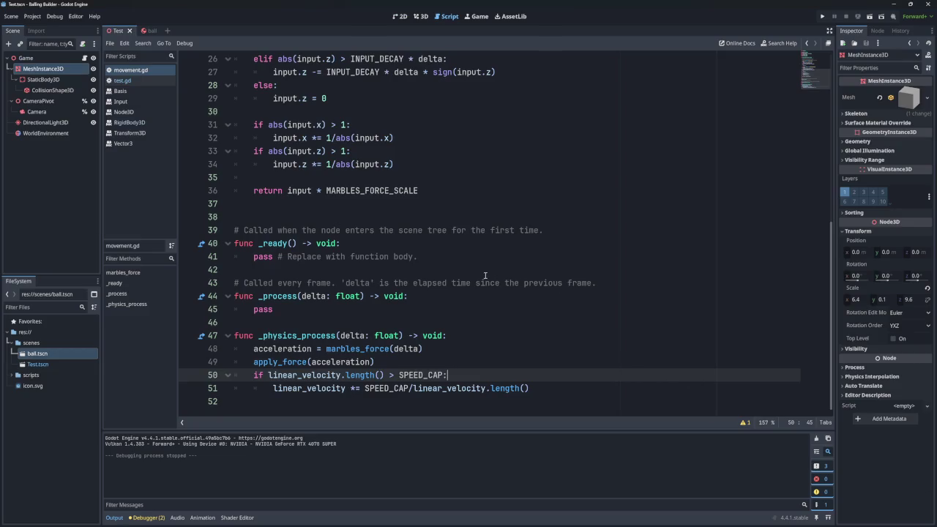
- Rerun the marble board test, highlight movement.gd's force and speed-cap lines 48–51, then open test.gd
click(822, 16)
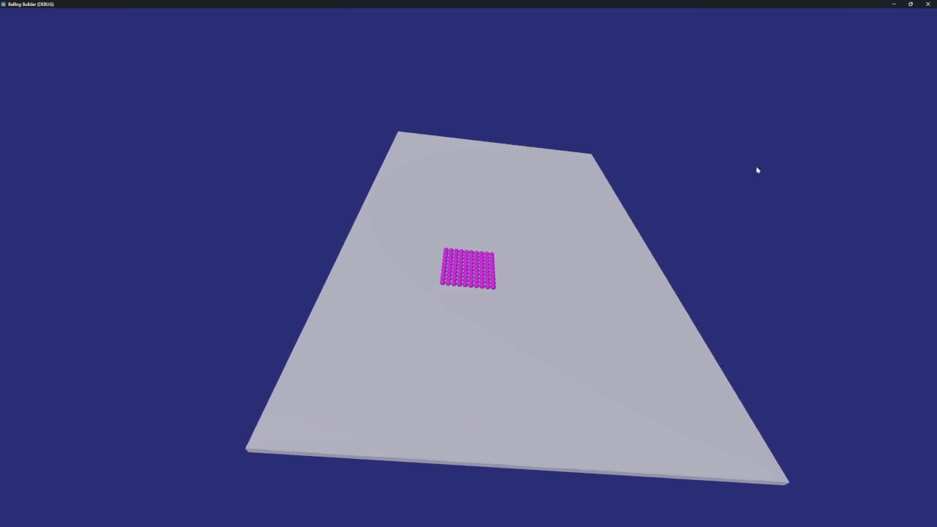
click(928, 5)
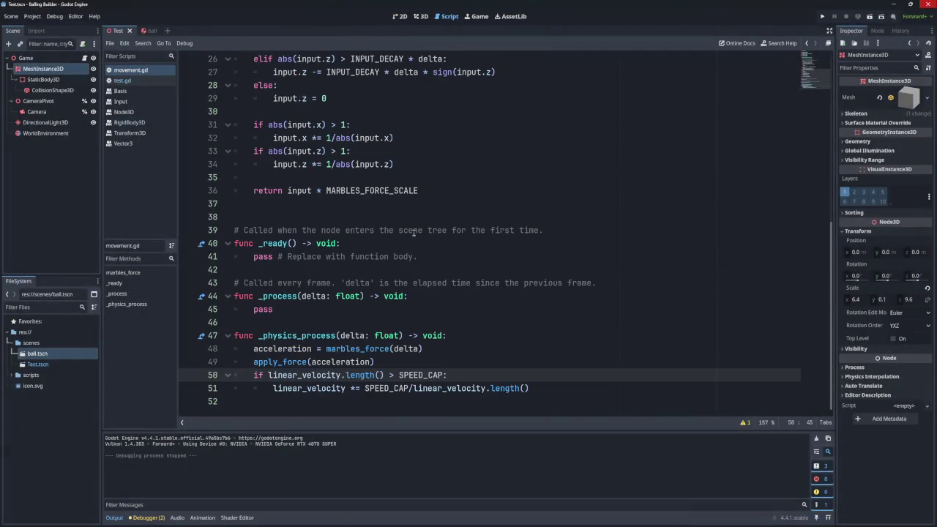
mouse_move(254, 348)
mouse_down()
mouse_move(439, 375)
mouse_move(406, 388)
mouse_up()
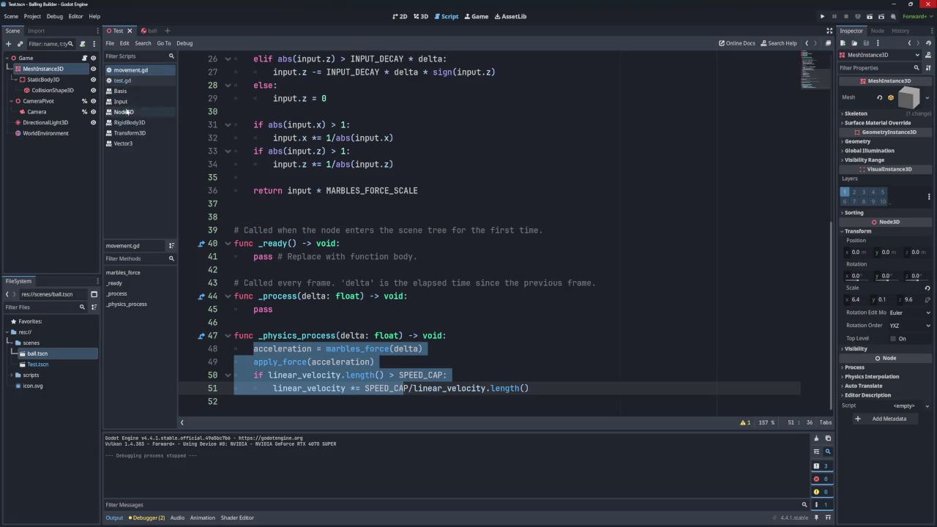
click(125, 86)
- Highlight test.gd's CameraPivot position and tilt lines, then rerun and close the marble test
scroll(337, 231, down, 5)
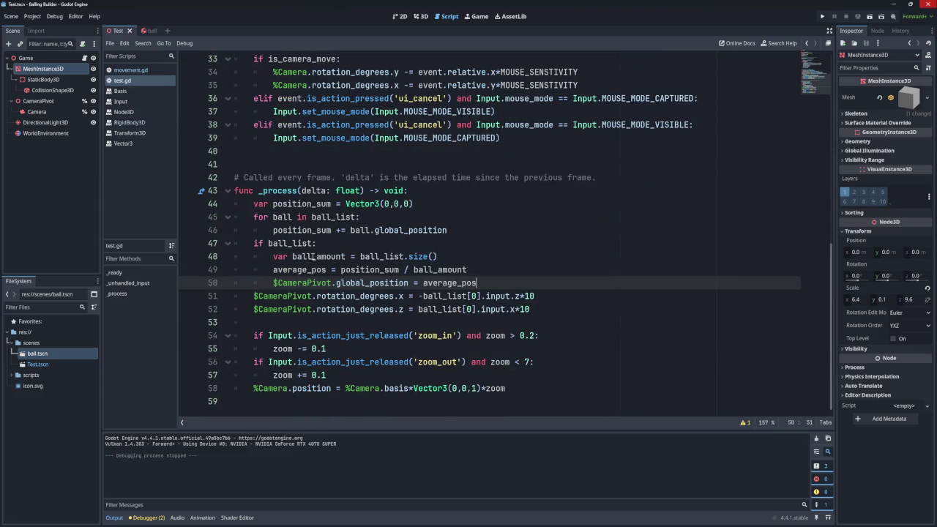
drag(272, 282, 428, 319)
drag(532, 310, 264, 277)
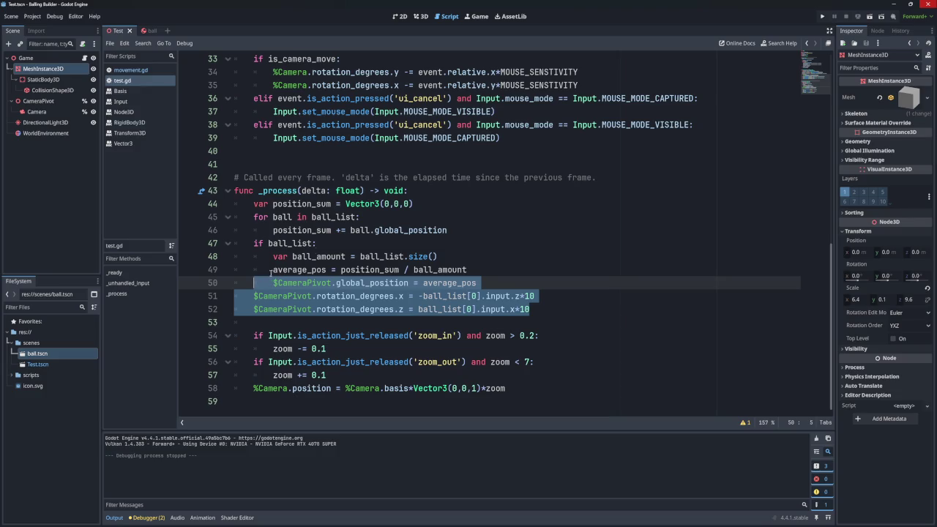
click(824, 17)
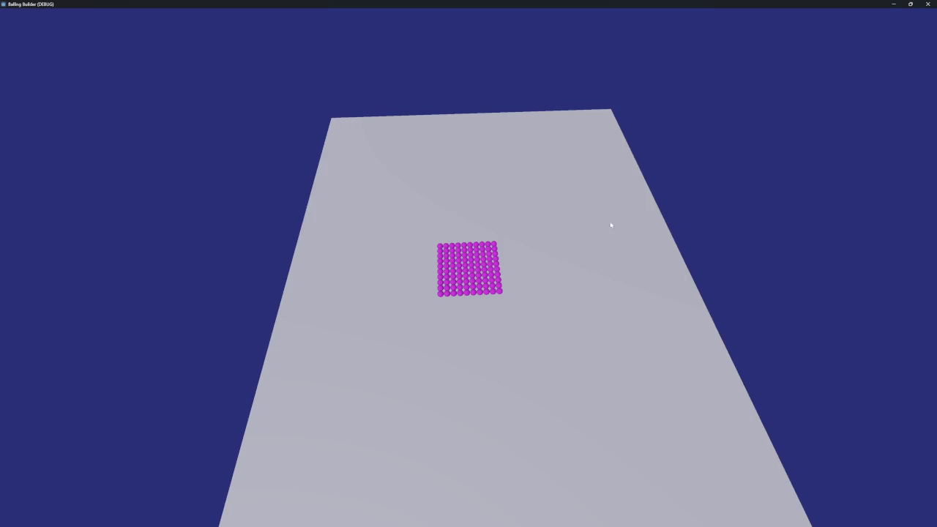
click(928, 4)
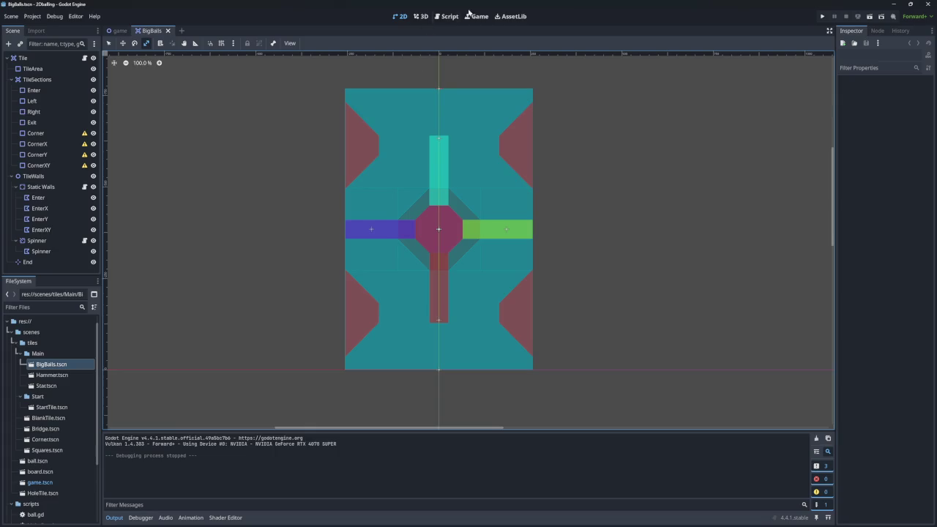
click(821, 16)
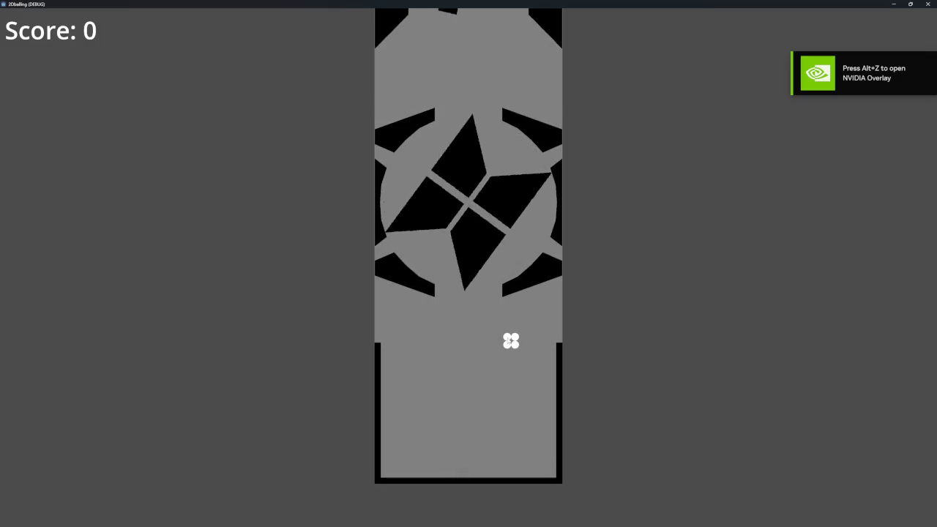
key(a)
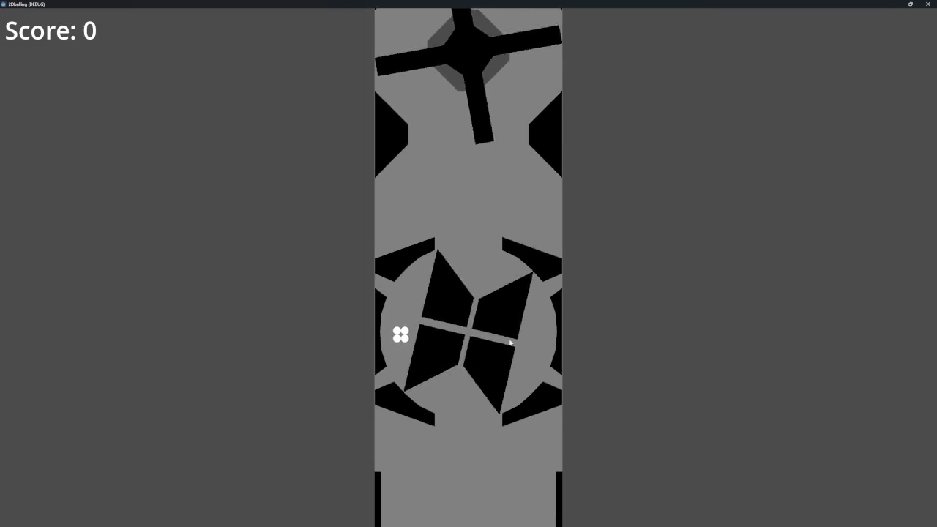
key(d)
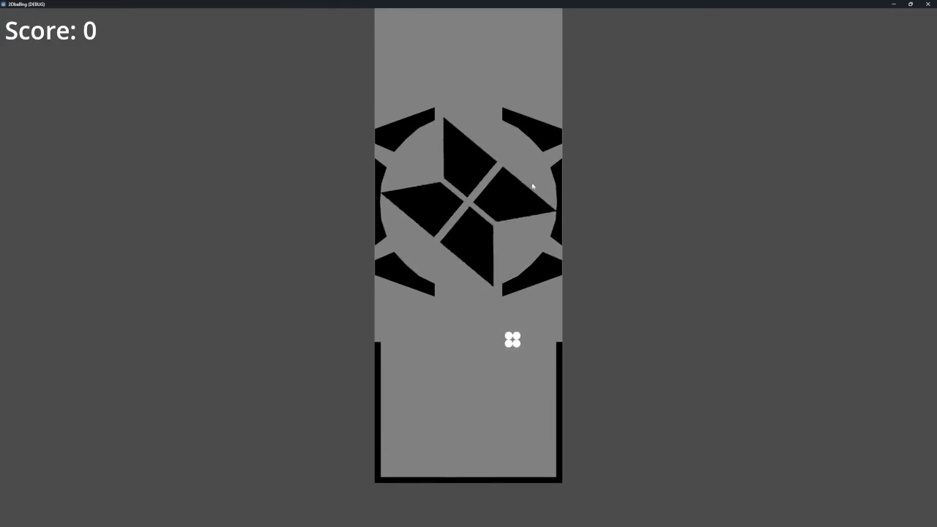
click(927, 4)
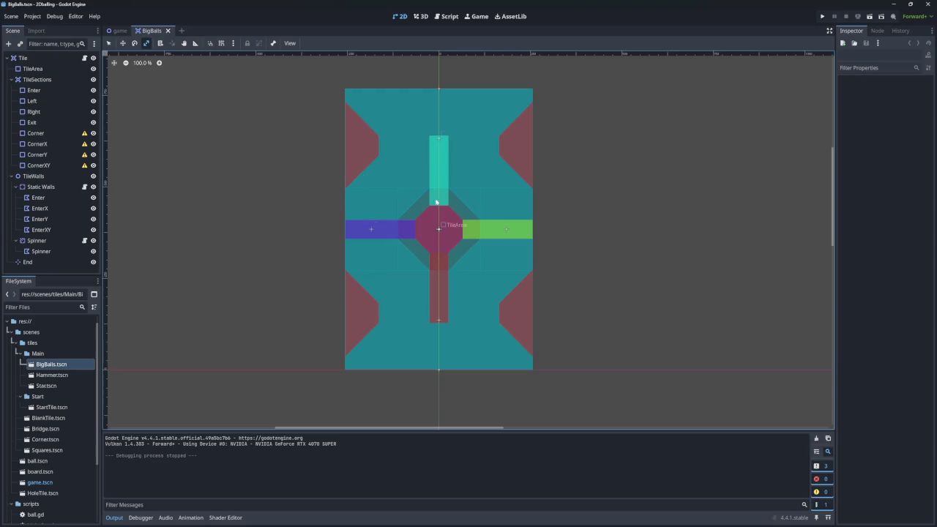
- Open the Hammer.tscn and Star.tscn tile scenes from FileSystem
double_click(51, 375)
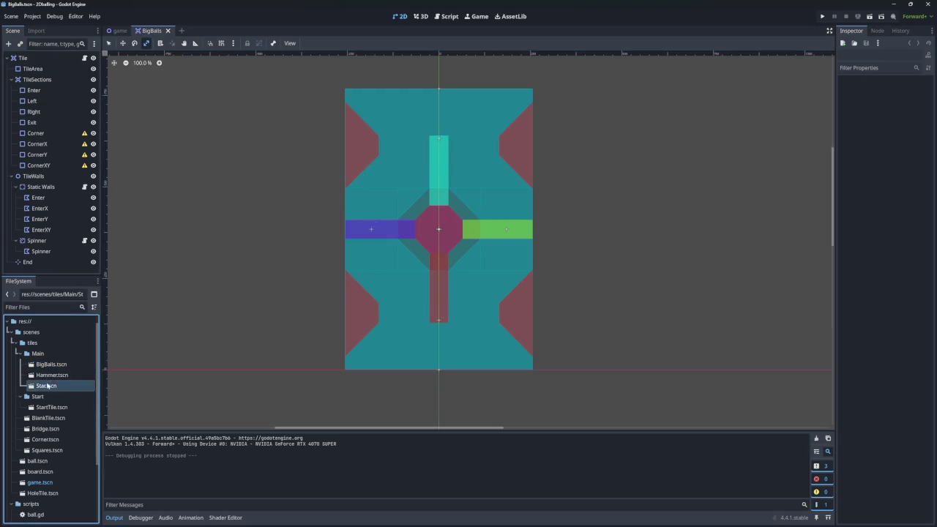
scroll(234, 327, down, 3)
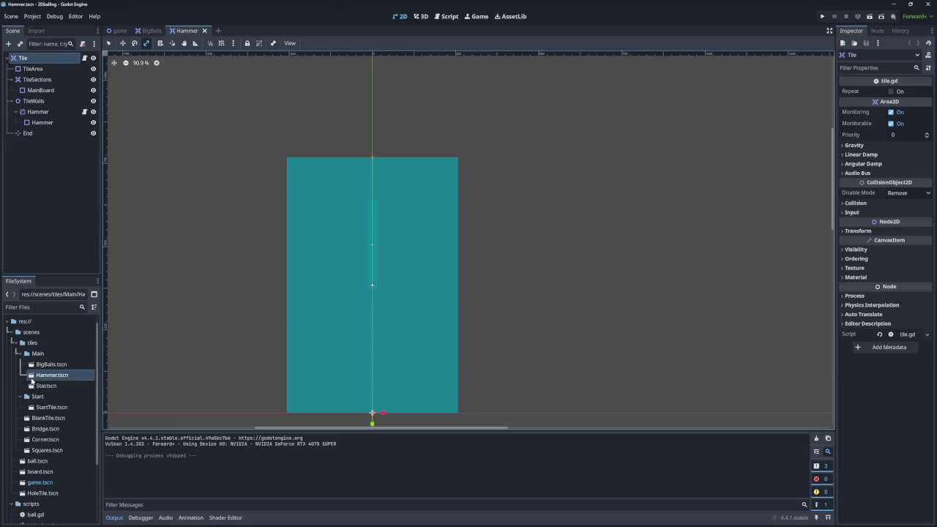
double_click(44, 385)
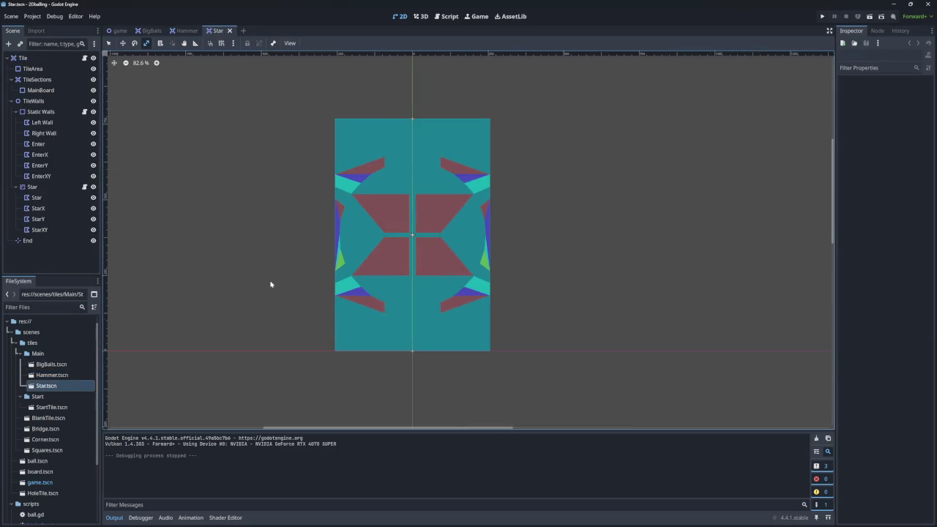
- Compare the BigBalls, Hammer and Star tabs, then show the main game scene's script
click(151, 30)
click(187, 30)
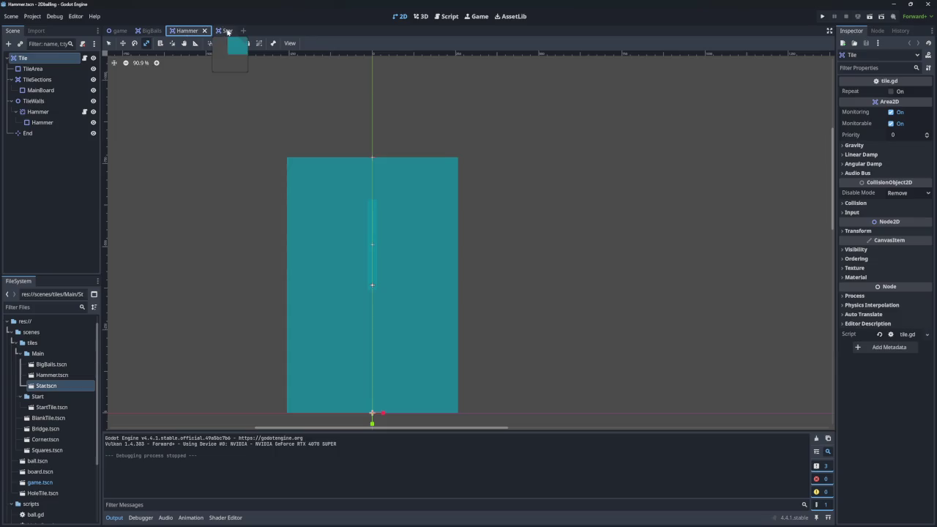
click(217, 30)
click(119, 30)
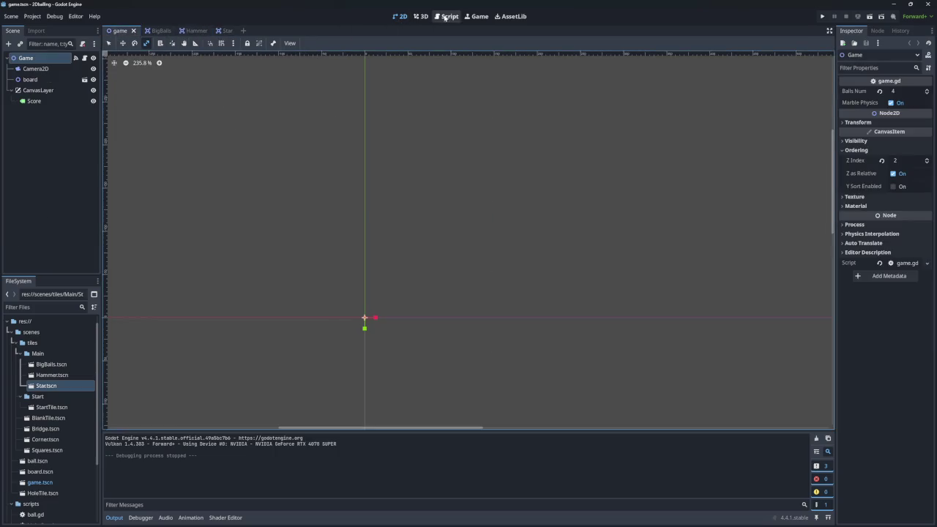
click(448, 16)
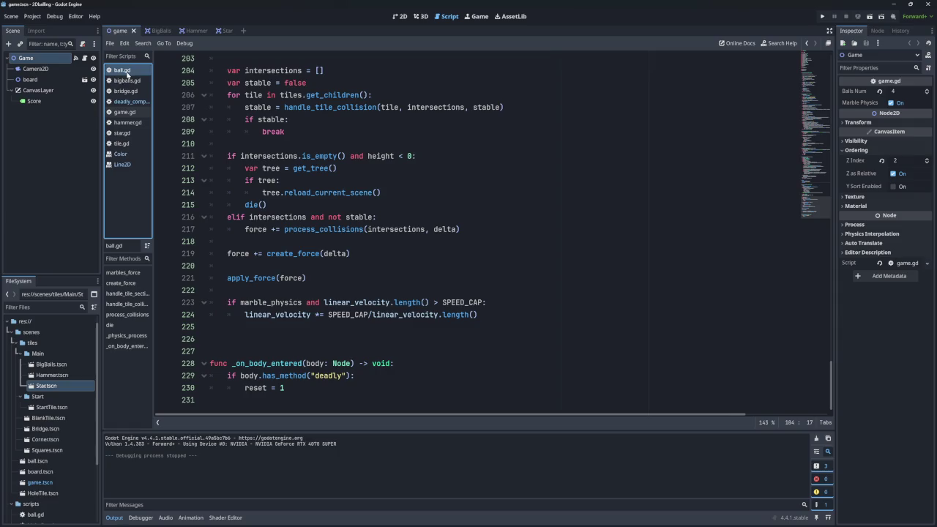
- Open game.gd from the Scripts list and scroll through its code
click(123, 113)
scroll(289, 167, down, 20)
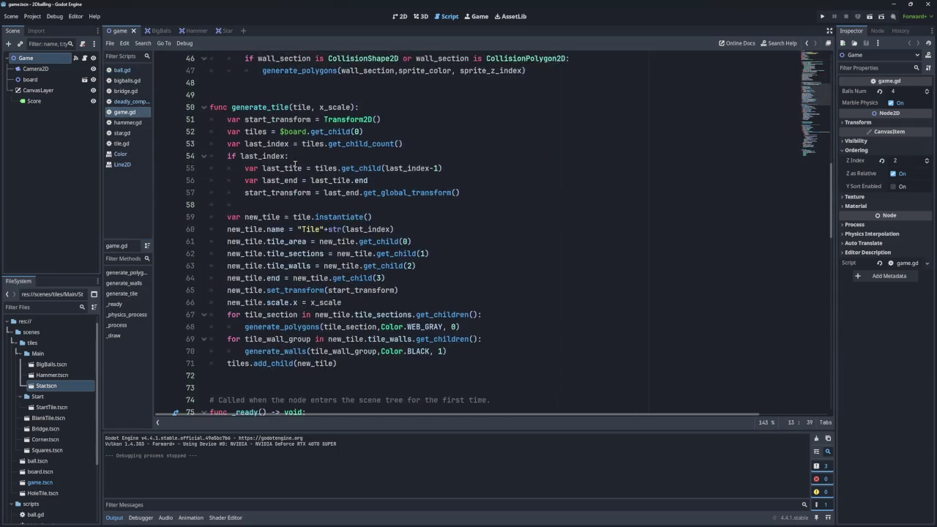
scroll(295, 164, up, 7)
scroll(295, 165, down, 9)
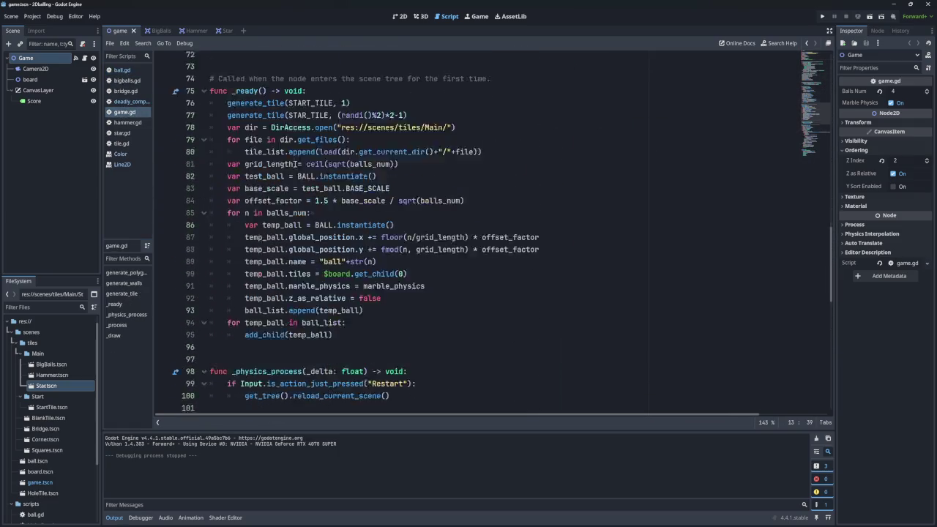
scroll(295, 166, down, 4)
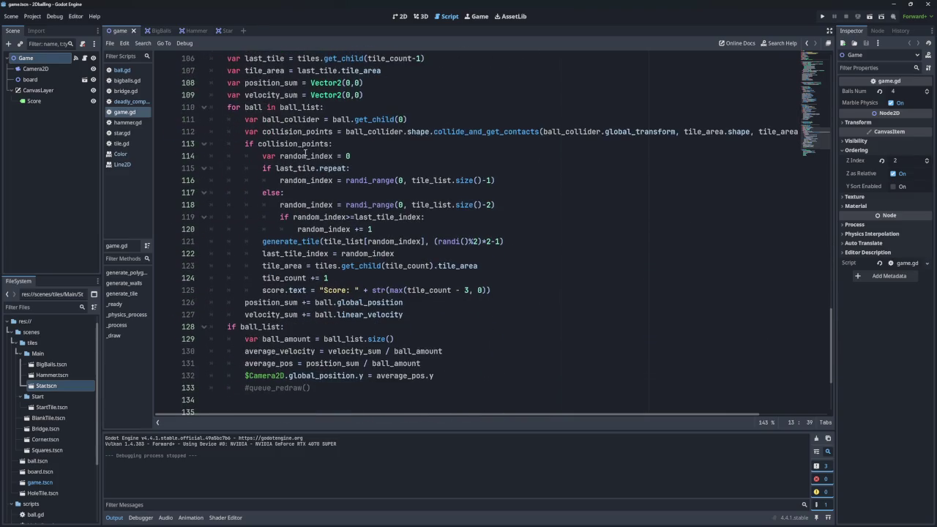
scroll(283, 144, down, 2)
scroll(280, 212, down, 2)
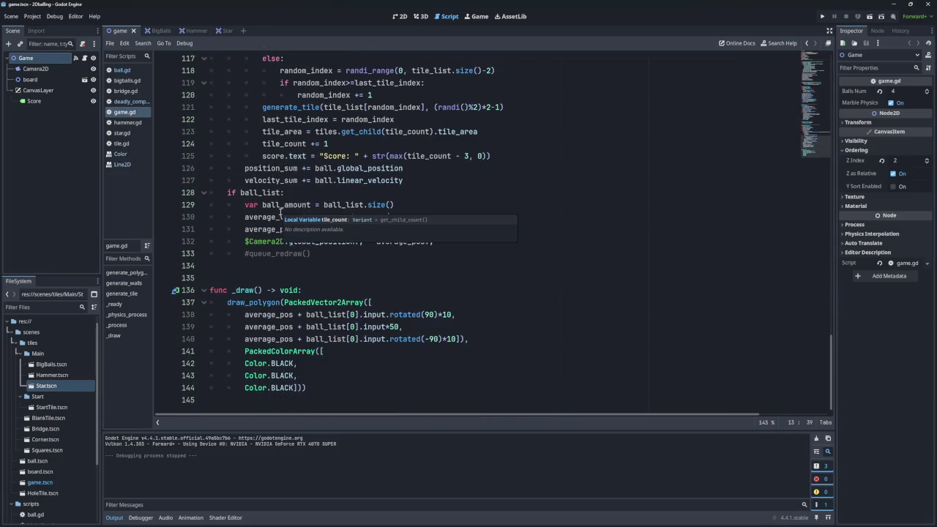
scroll(280, 213, up, 3)
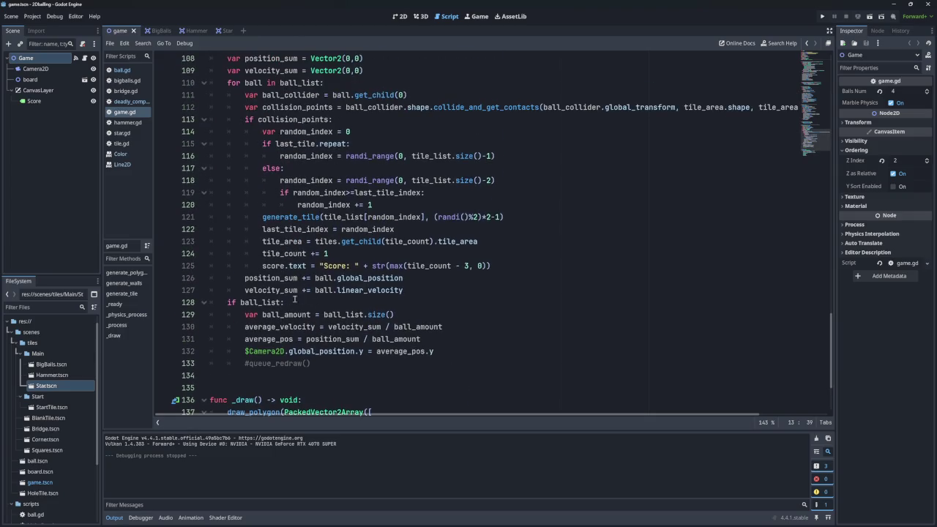
scroll(278, 282, up, 1)
- Highlight game.gd's collision loop, tile-spawning, random tile index, tile-choosing branch and generate_tile call
mouse_move(228, 119)
mouse_down()
mouse_move(396, 192)
mouse_move(379, 209)
mouse_up()
click(334, 207)
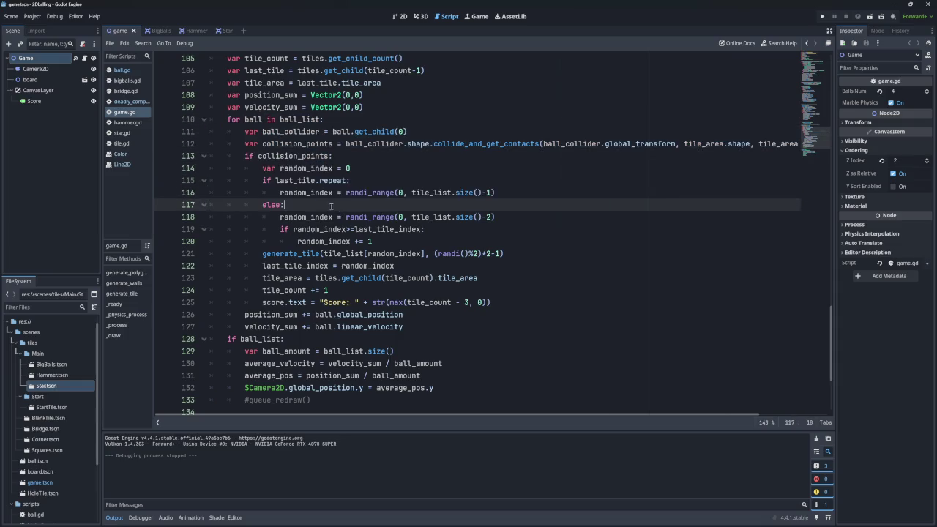
mouse_move(241, 144)
mouse_down()
mouse_move(293, 153)
mouse_move(476, 278)
mouse_move(490, 303)
mouse_move(329, 290)
mouse_up()
mouse_move(346, 143)
mouse_down()
mouse_move(429, 144)
mouse_move(350, 168)
mouse_up()
click(261, 168)
drag(262, 168, 306, 228)
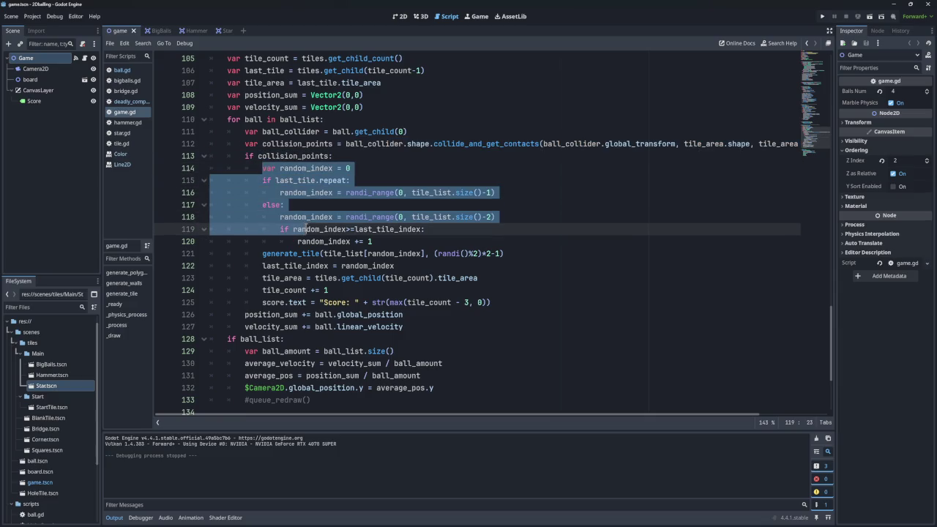
click(287, 205)
mouse_move(257, 163)
mouse_down()
mouse_move(344, 181)
mouse_move(358, 302)
mouse_up()
click(361, 293)
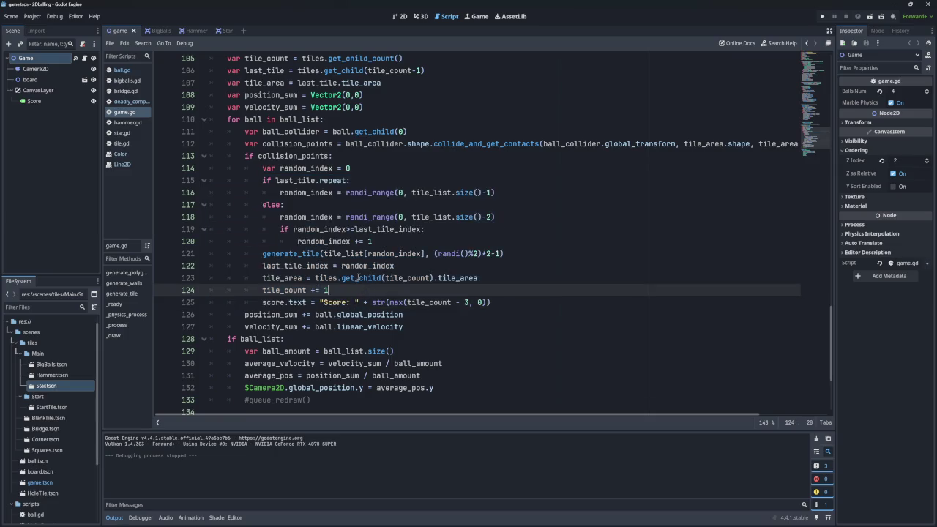
double_click(303, 253)
- Highlight the code blocks around the start of generate_polygons
scroll(306, 235, up, 10)
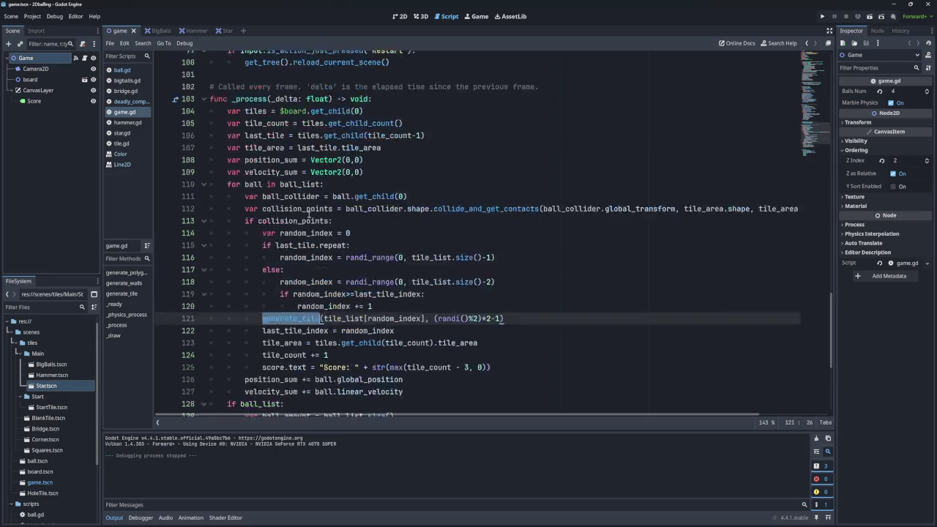
scroll(307, 210, up, 10)
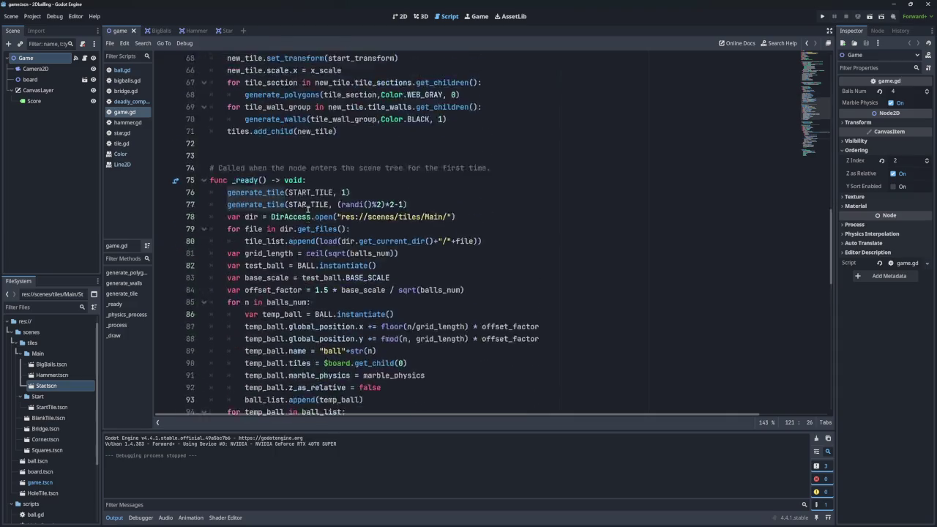
scroll(299, 180, down, 4)
mouse_move(210, 119)
mouse_down()
mouse_move(366, 156)
mouse_move(394, 363)
mouse_up()
scroll(329, 303, up, 5)
scroll(329, 303, down, 2)
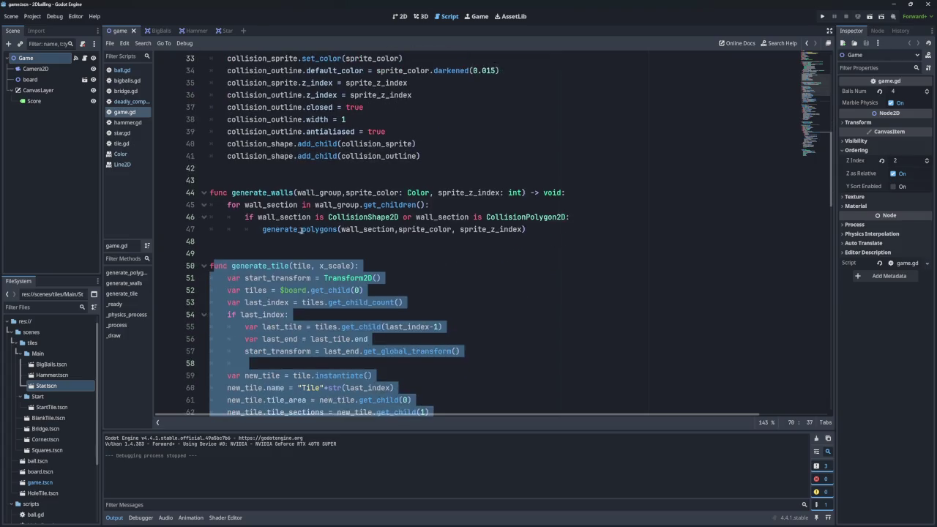
scroll(307, 220, up, 7)
mouse_move(242, 167)
mouse_down()
mouse_move(359, 273)
mouse_move(364, 326)
mouse_up()
click(387, 279)
- Highlight the generate_polygons call in generate_walls and the surrounding code blocks
scroll(332, 281, down, 2)
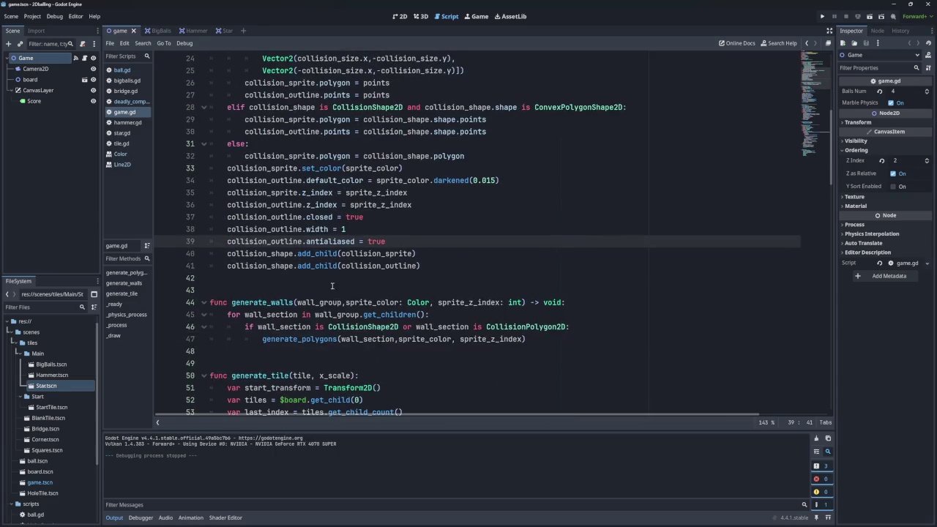
drag(263, 315, 377, 339)
scroll(323, 278, up, 5)
scroll(318, 241, down, 3)
scroll(312, 193, up, 2)
drag(273, 168, 483, 278)
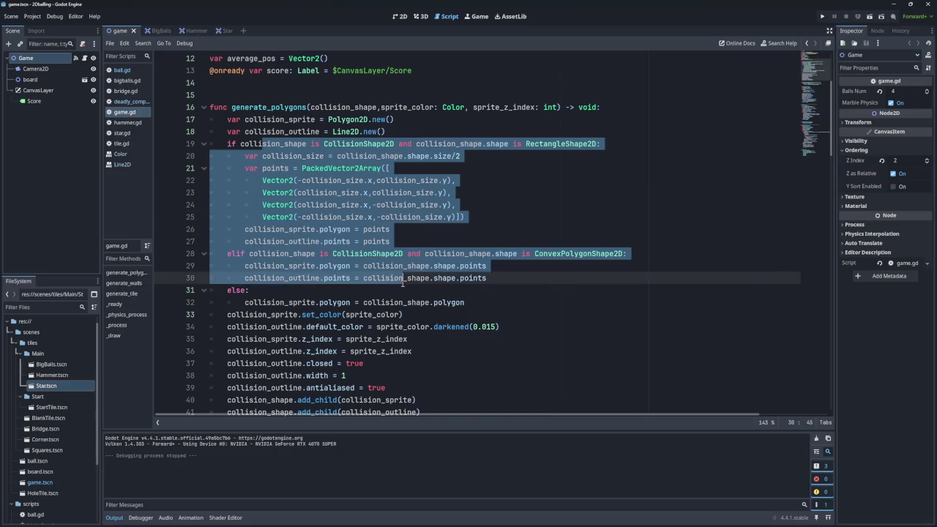
scroll(330, 220, down, 4)
drag(244, 156, 357, 266)
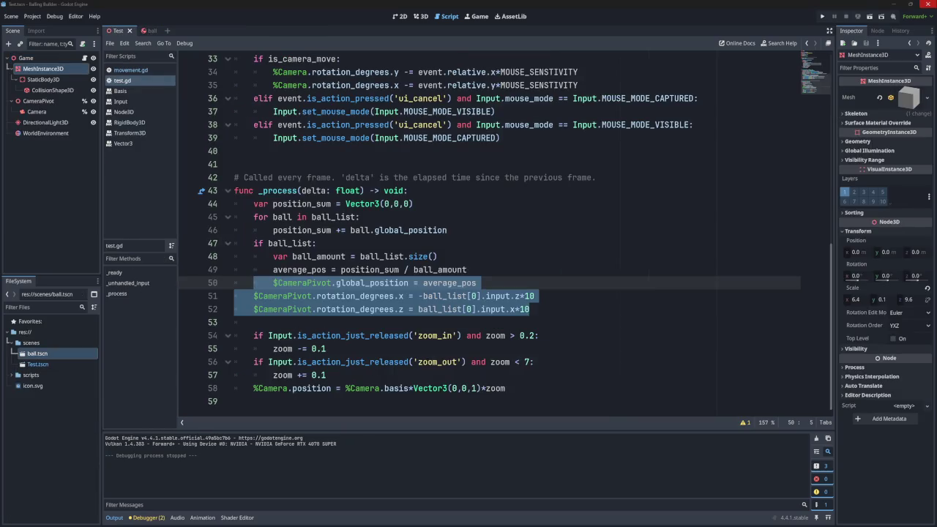
- Switch to the 3D view, orbit around the board plane, and run the marble test scene
click(505, 259)
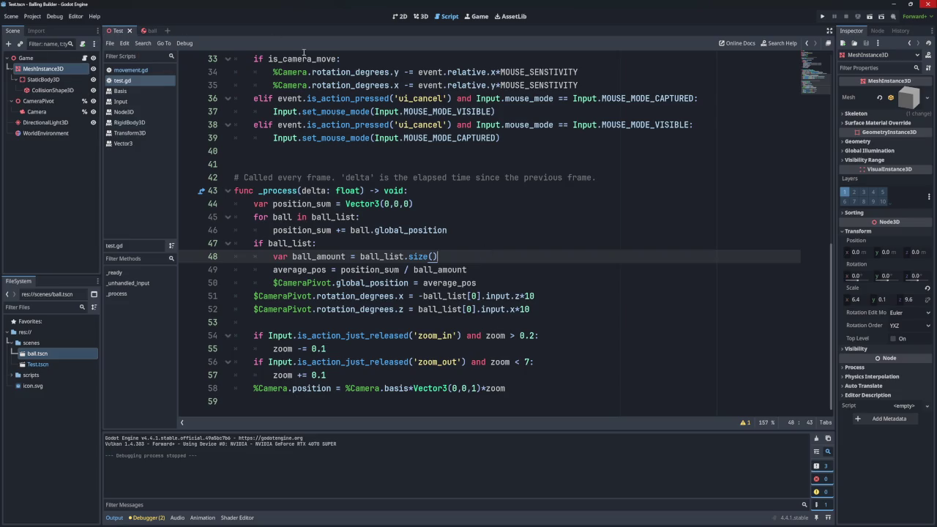
click(419, 16)
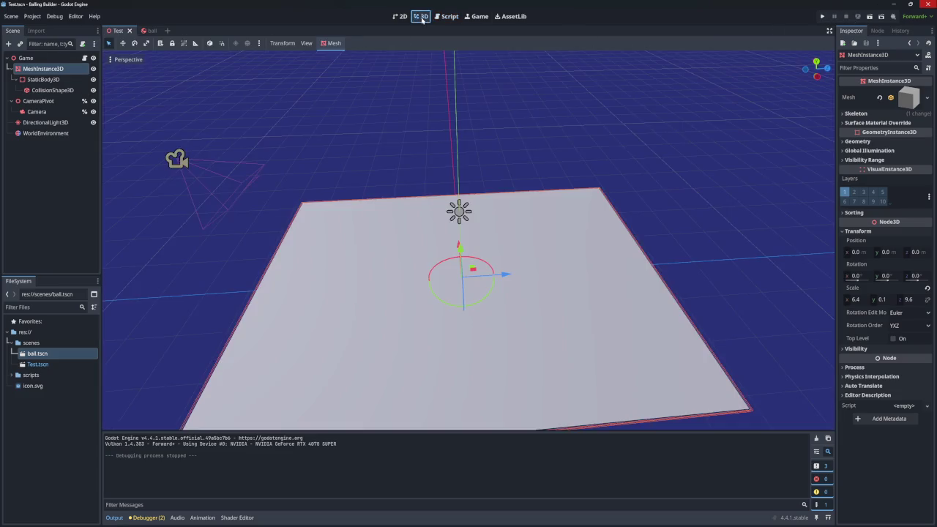
mouse_move(468, 242)
mouse_down()
mouse_move(505, 227)
mouse_move(475, 213)
mouse_move(513, 234)
mouse_move(498, 241)
mouse_move(483, 227)
mouse_move(527, 212)
mouse_up()
drag(544, 167, 550, 174)
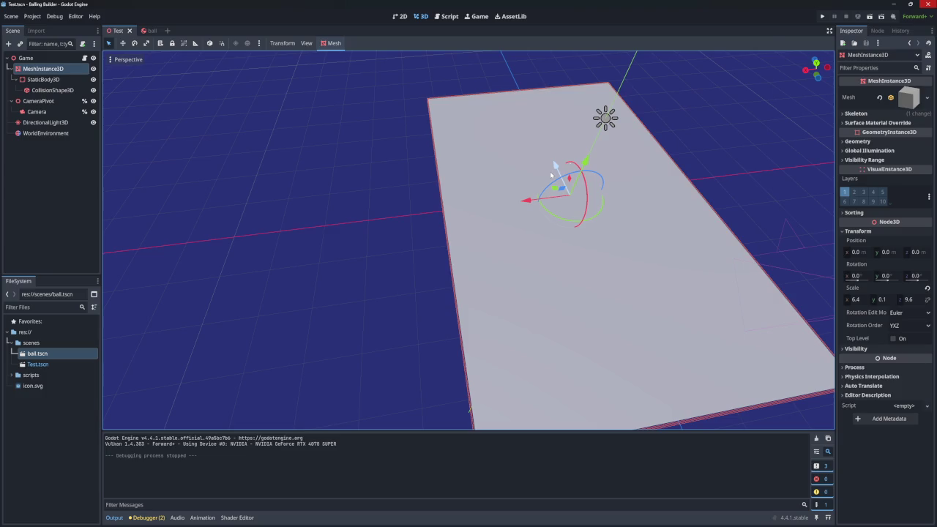
click(823, 16)
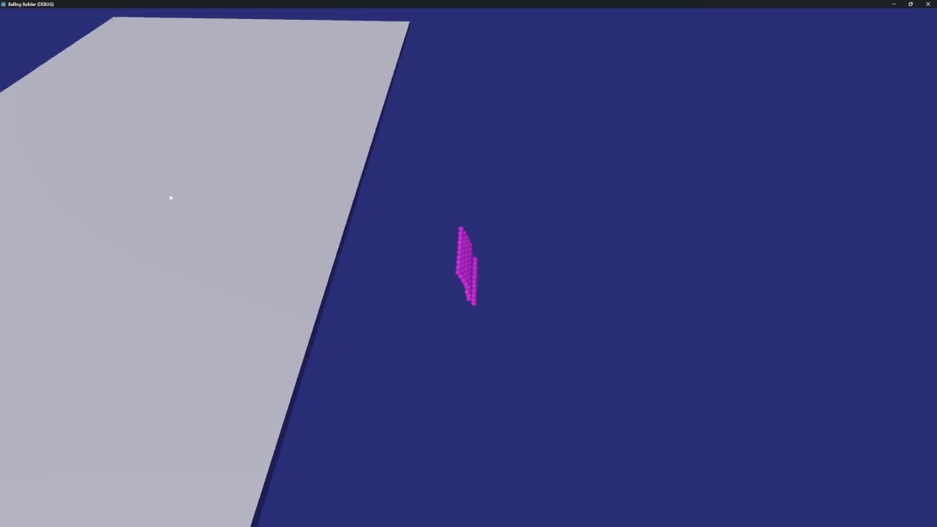
- Close the Balling Builder (DEBUG) window after watching the purple balls, then select StaticBody3D
click(927, 4)
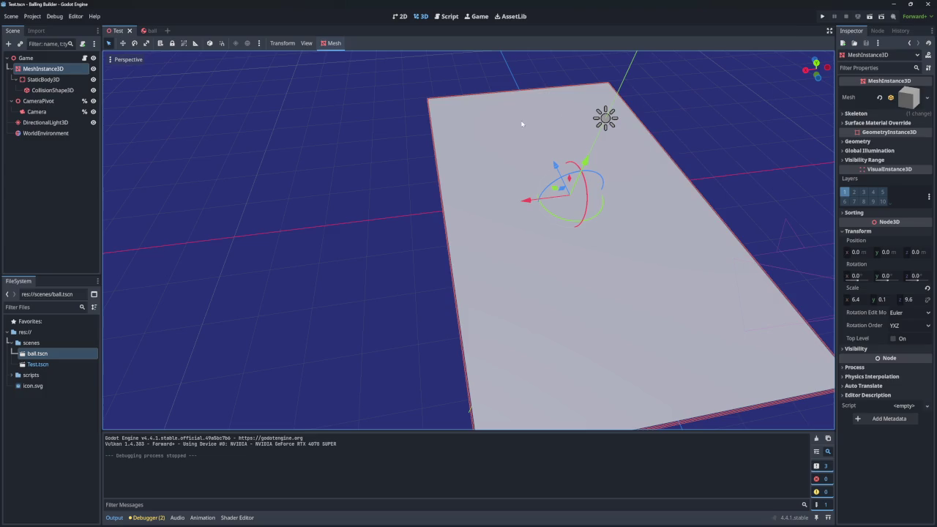
click(44, 79)
- Review the StaticBody3D physics material, with friction 1.0 and bounce 0.0
click(52, 90)
click(44, 68)
click(55, 80)
click(44, 68)
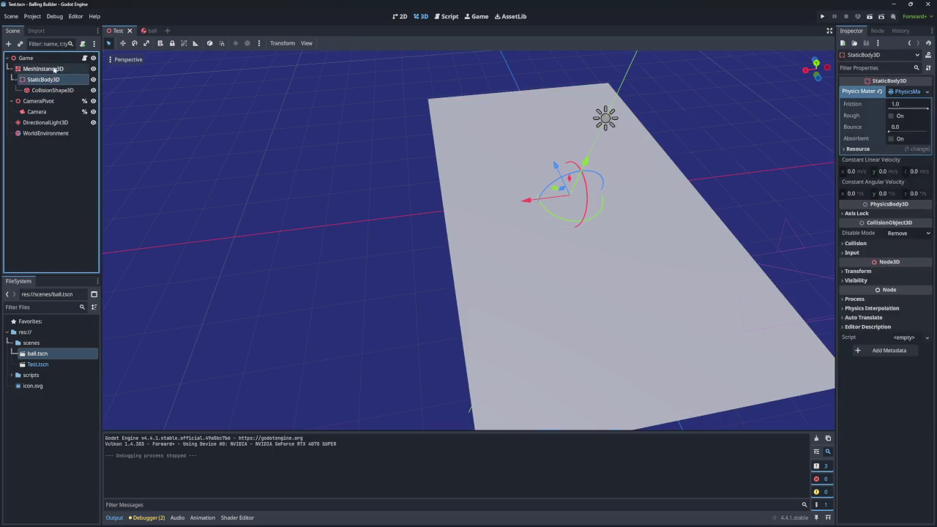
click(55, 80)
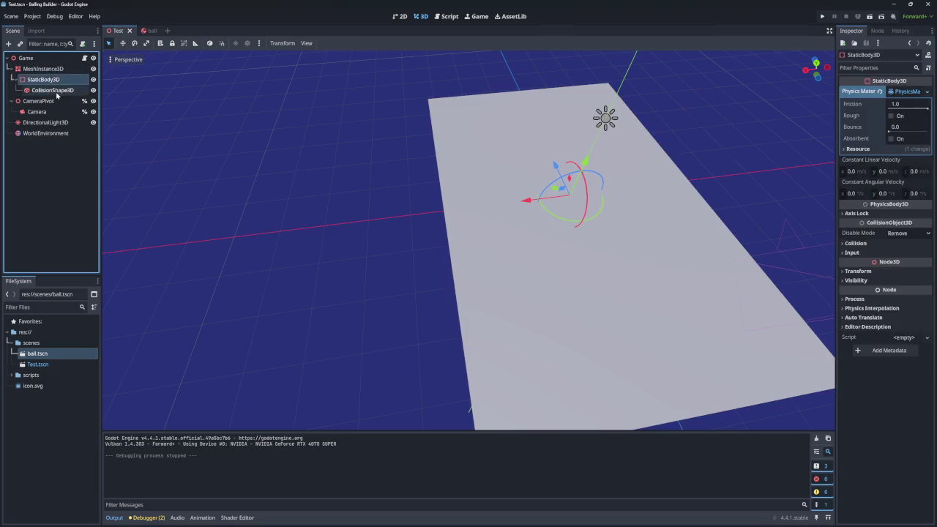
key(Up)
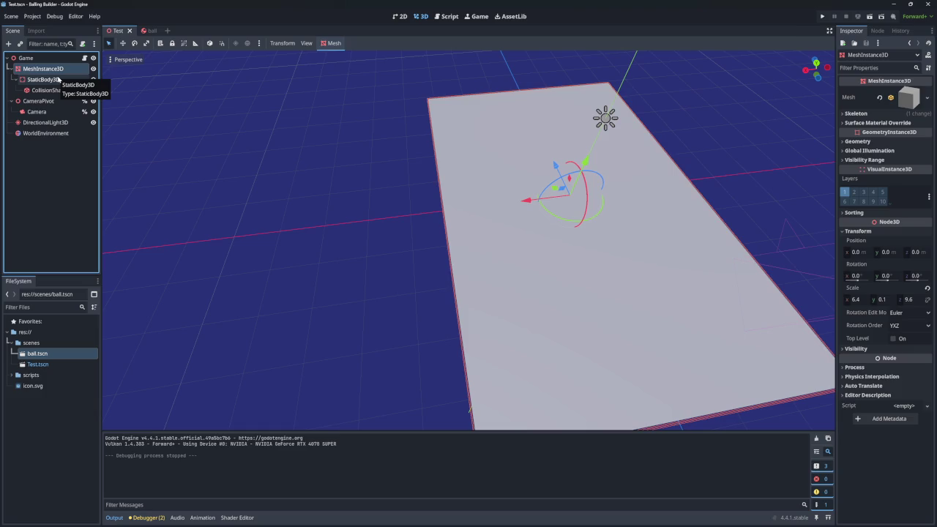
click(46, 82)
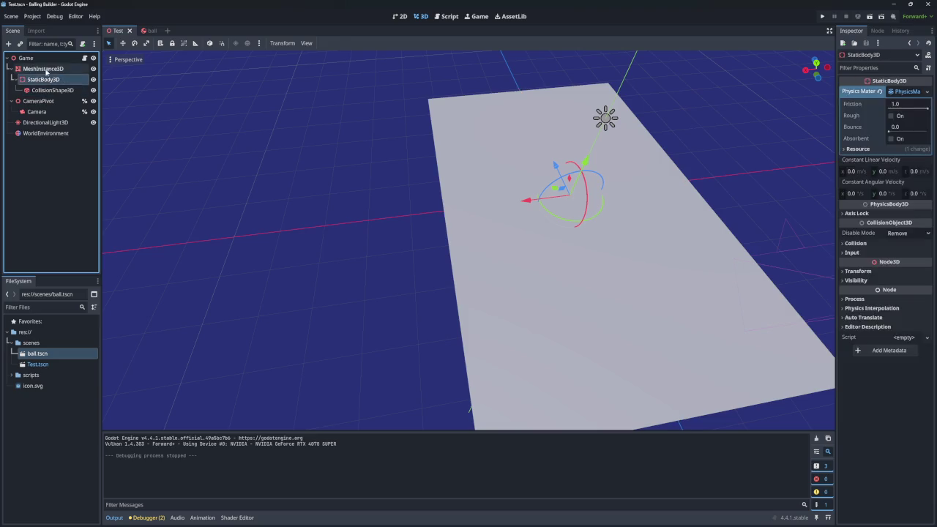
- Inspect the MeshInstance3D's box mesh settings and mesh type list, leaving them unchanged
click(44, 69)
click(908, 101)
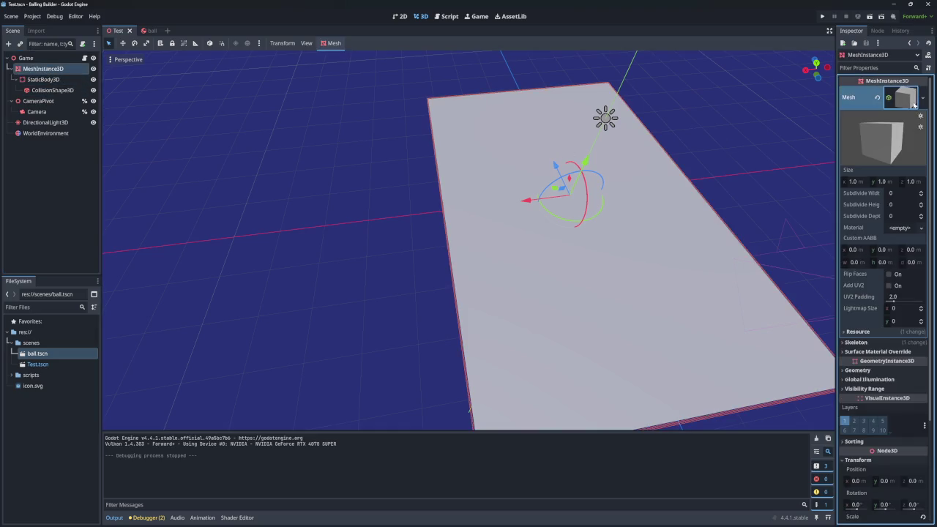
click(923, 97)
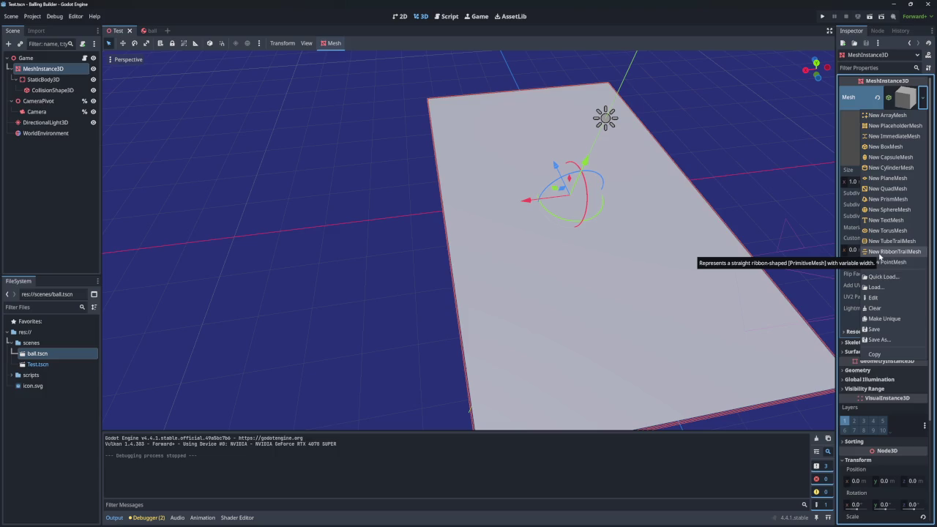
click(748, 207)
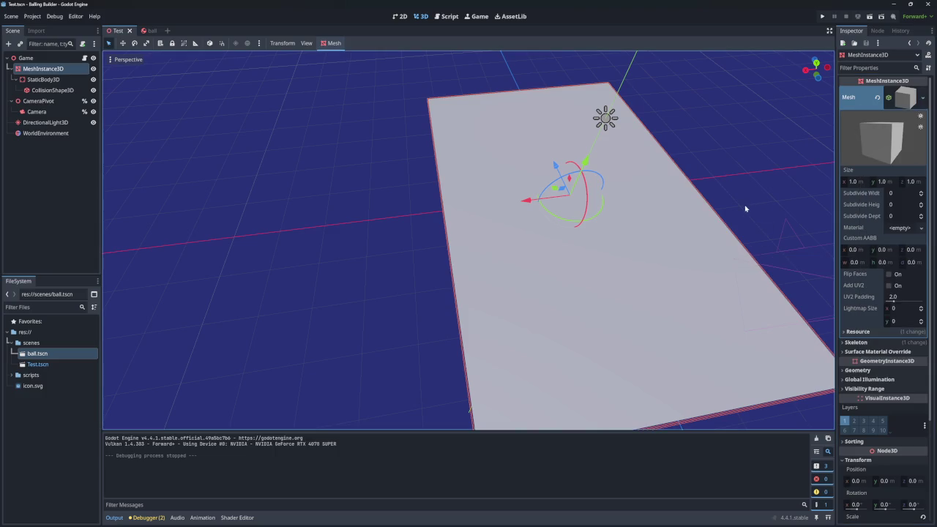
- Inspect the CollisionShape3D's box shape and shape type list unchanged, then reselect the board nodes
click(56, 90)
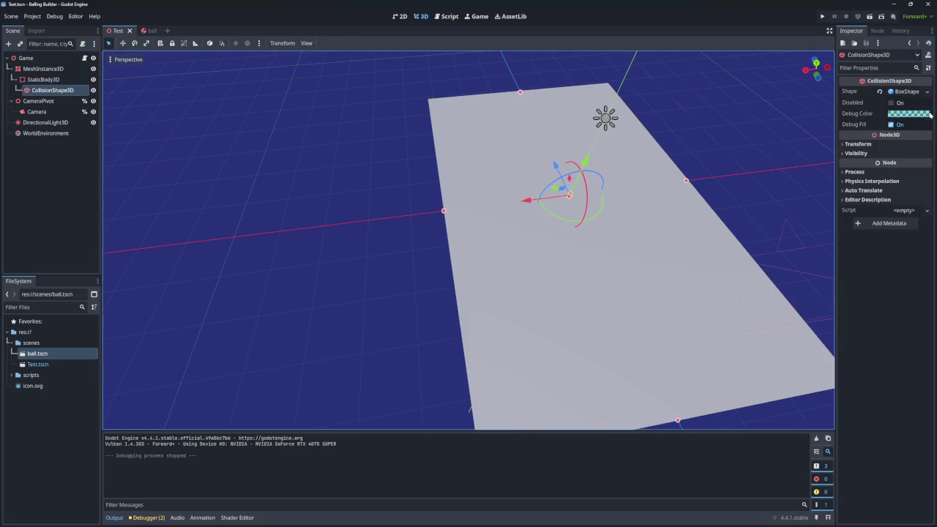
click(907, 92)
click(927, 92)
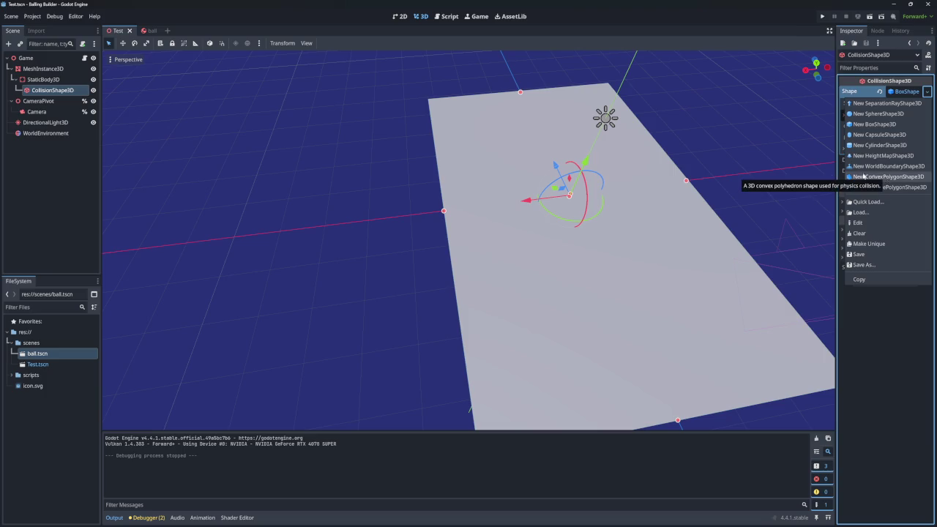
click(36, 69)
click(41, 69)
click(44, 80)
click(44, 69)
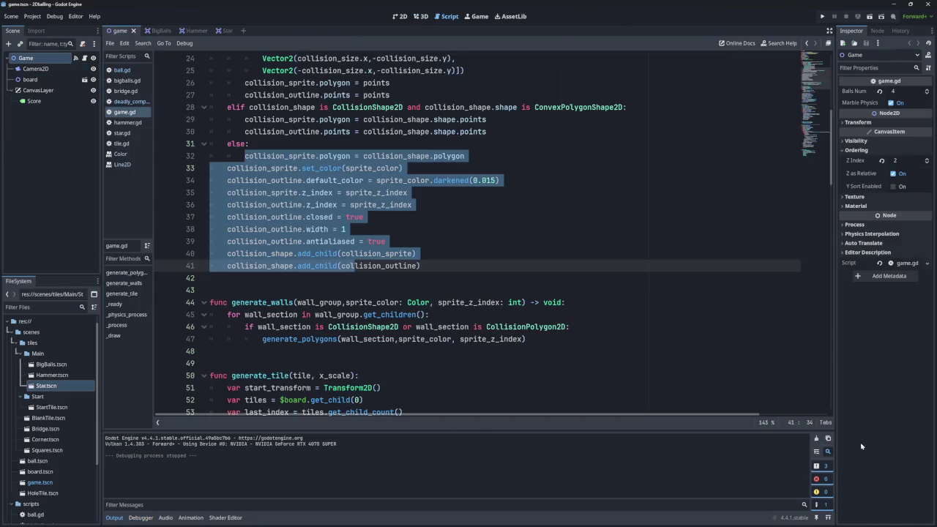
- In the BigBalls scene, select the Corner section and scroll through the polygon-generation code
mouse_move(185, 24)
click(152, 30)
click(35, 133)
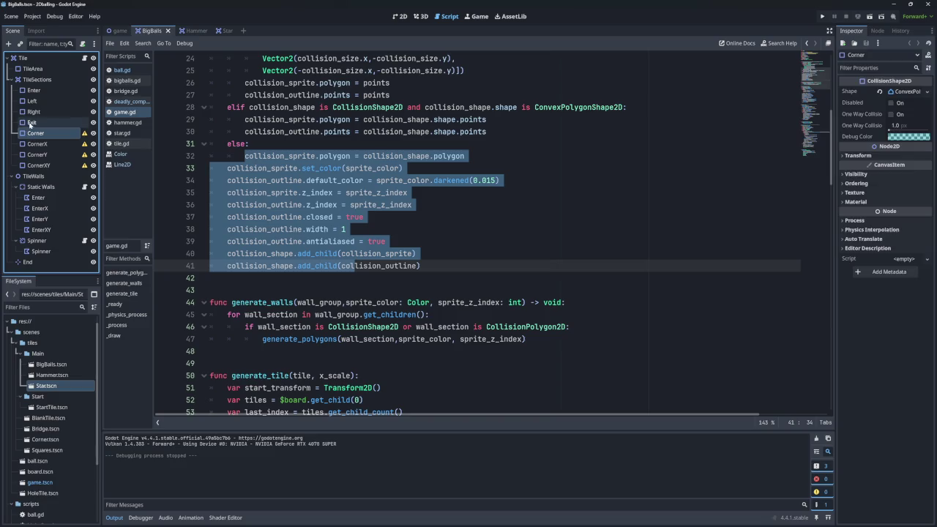
scroll(356, 161, up, 5)
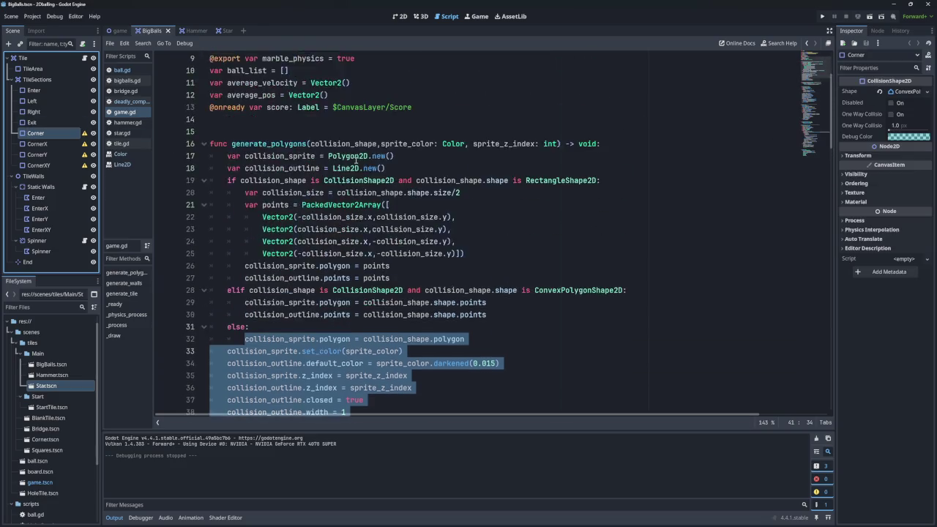
scroll(356, 161, down, 6)
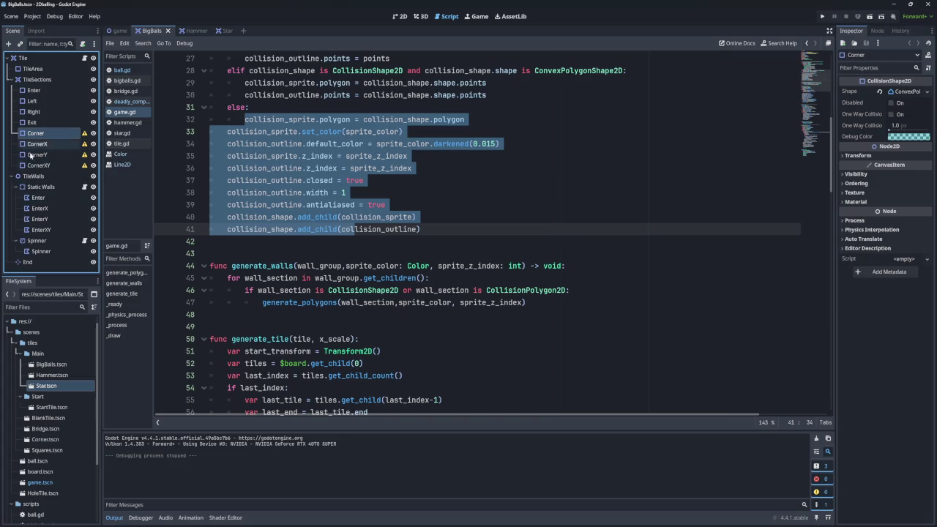
scroll(314, 172, up, 3)
scroll(315, 172, up, 5)
scroll(322, 175, down, 6)
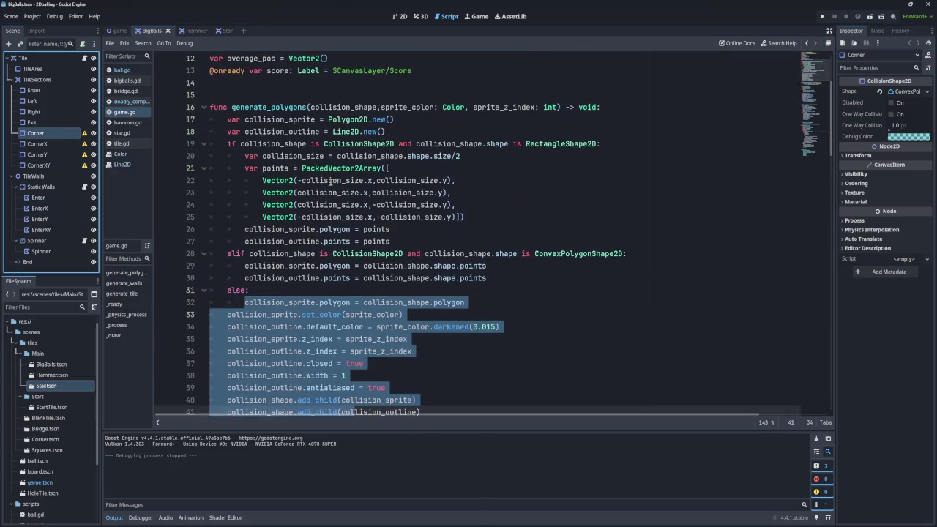
scroll(330, 177, up, 2)
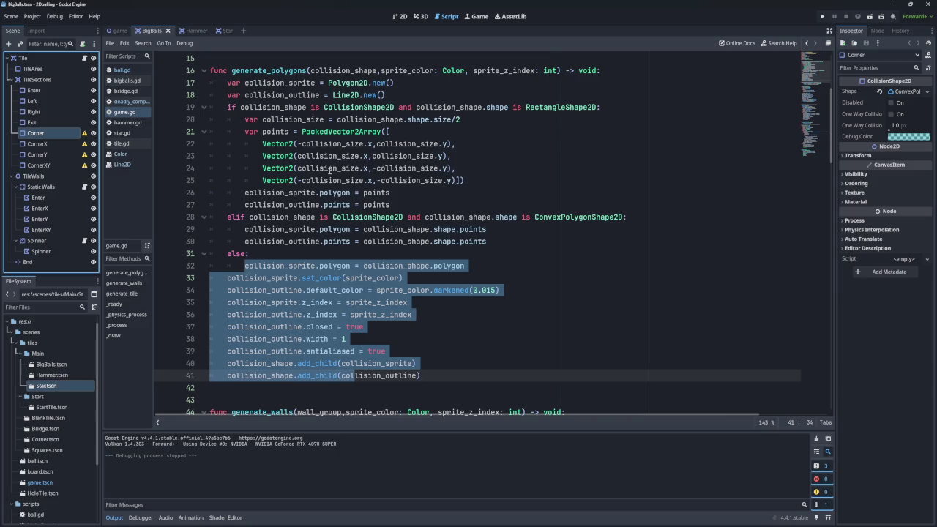
scroll(331, 171, up, 4)
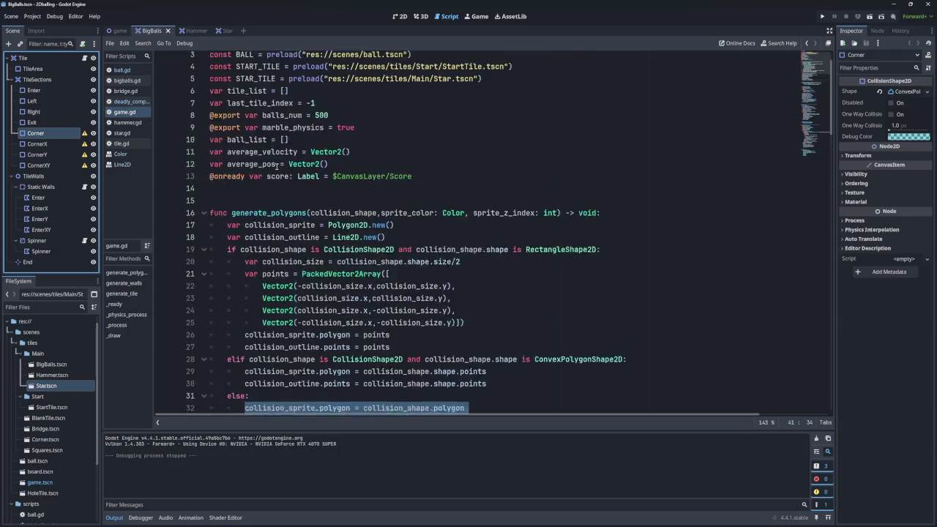
scroll(330, 171, down, 3)
- Peek at the game scene tab, then return to BigBalls and scroll the code again
click(125, 33)
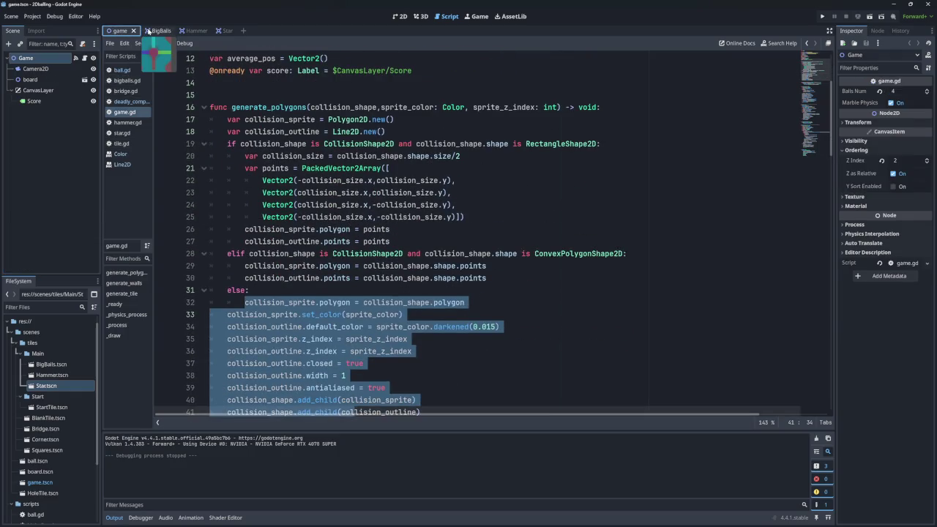
click(152, 31)
scroll(308, 143, down, 3)
scroll(307, 143, up, 3)
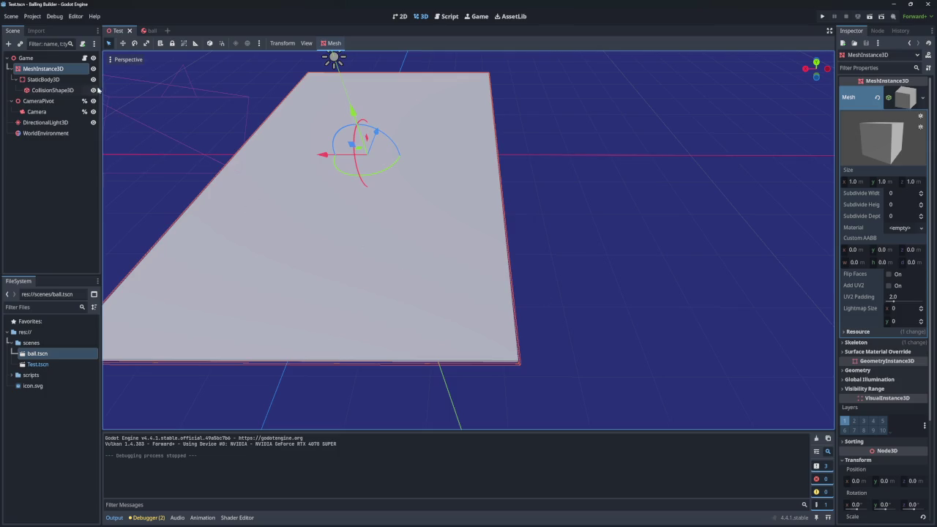
click(47, 82)
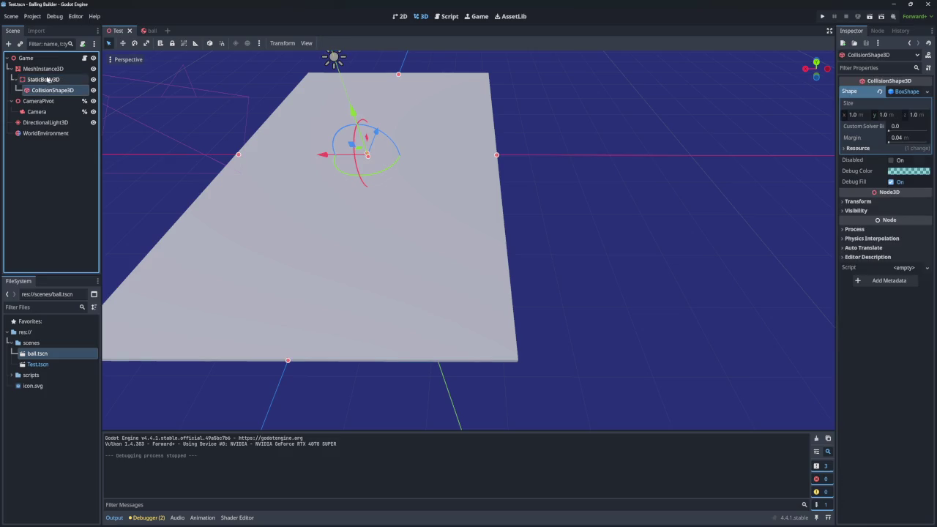
click(48, 69)
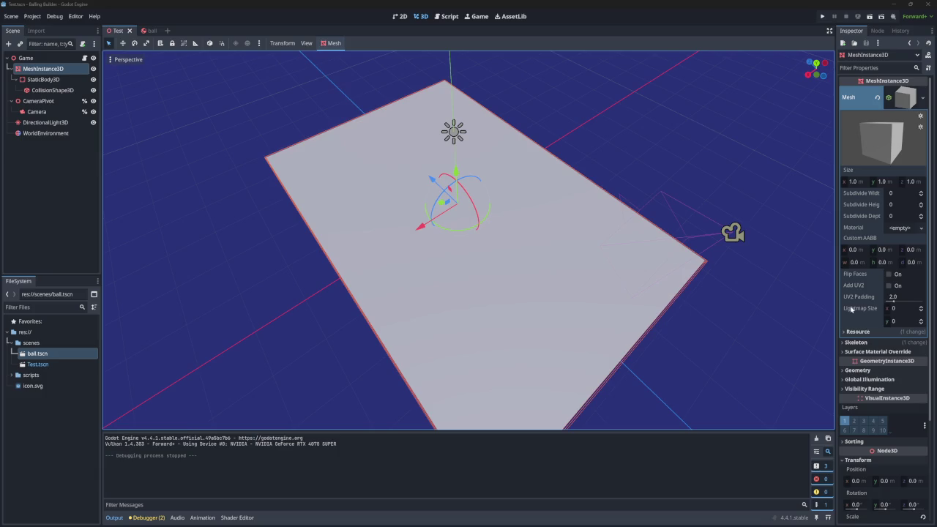
mouse_move(726, 303)
mouse_down()
mouse_move(667, 315)
mouse_move(749, 305)
mouse_move(724, 111)
mouse_move(629, 179)
mouse_up()
- Orbit above the 3D test plane and glance twice at the test.gd camera script
scroll(724, 111, up, 5)
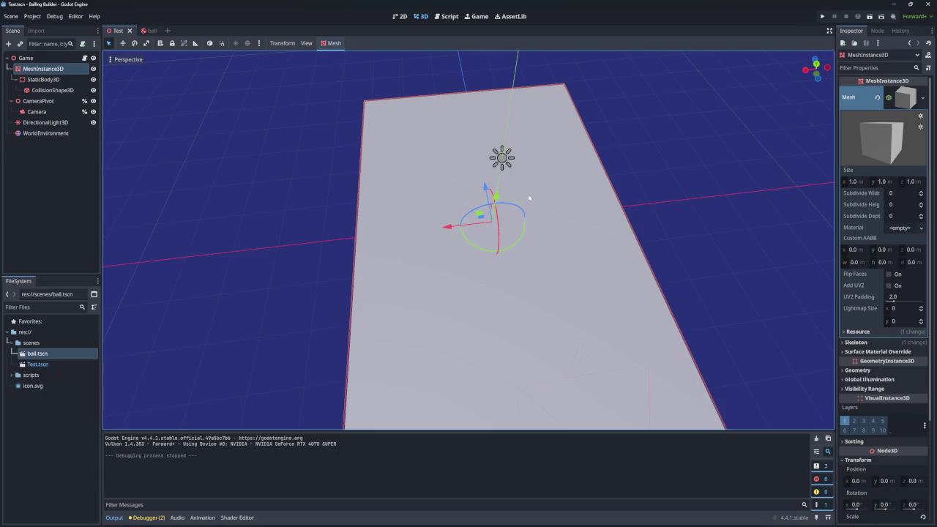
drag(508, 213, 330, 255)
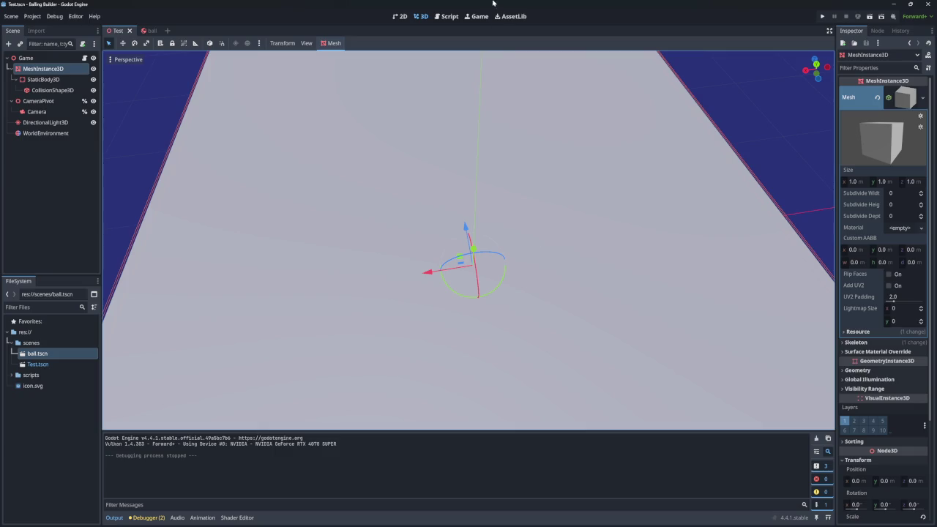
click(446, 16)
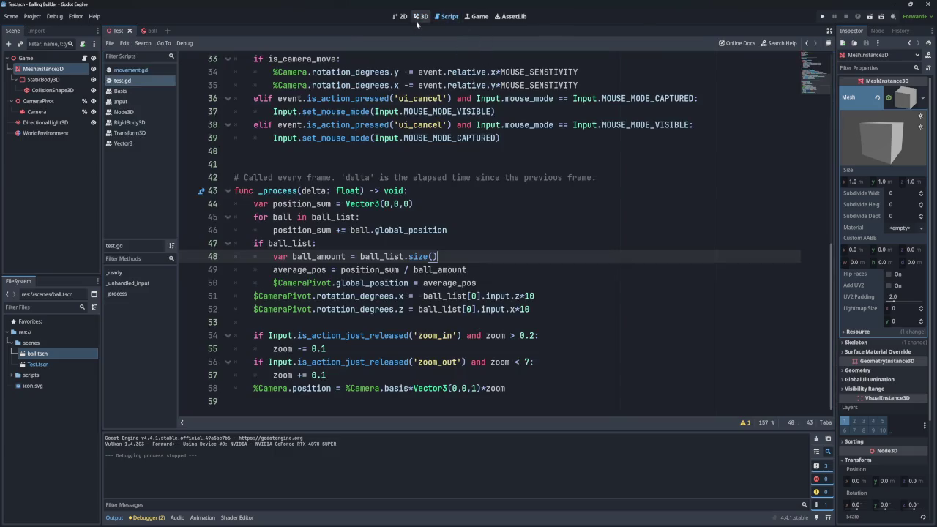
click(420, 16)
click(446, 16)
click(421, 17)
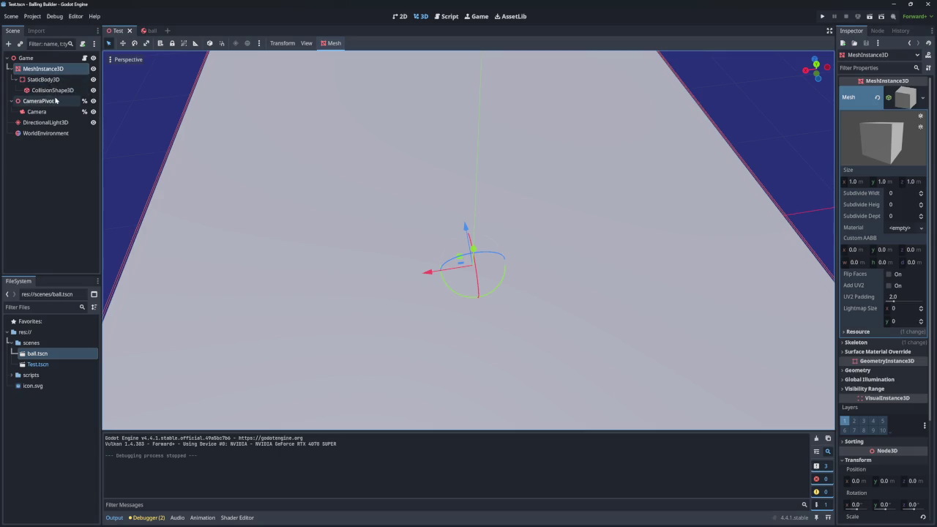
- Switch to the 2Dballing editor window with Alt+Tab
key(alt+Tab)
key(Escape)
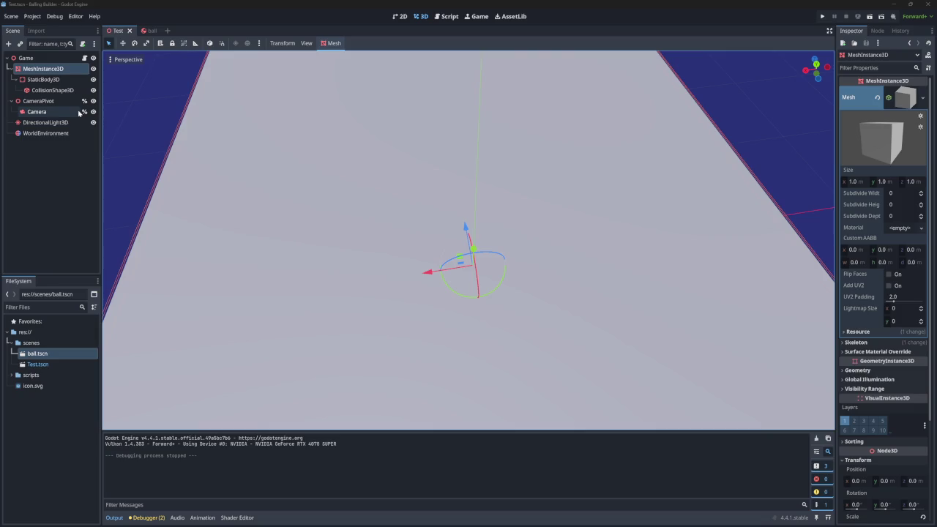
key(alt+Tab)
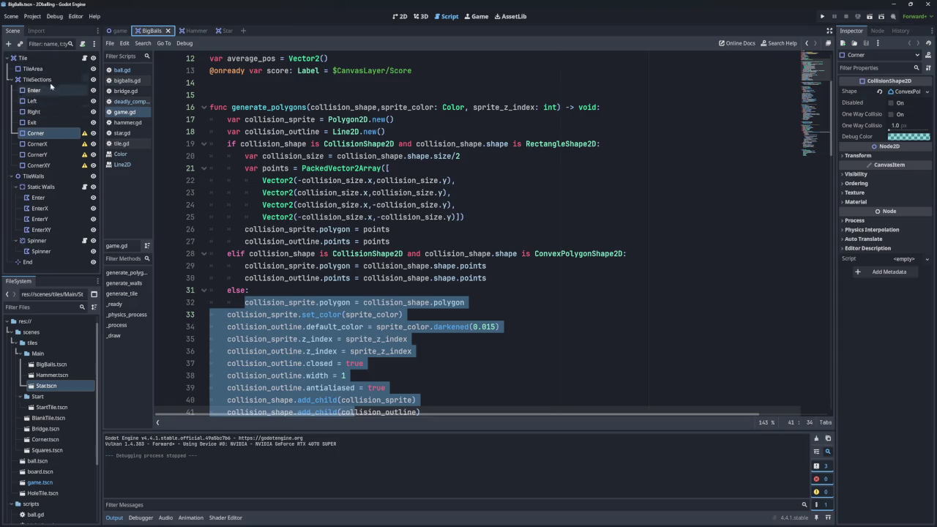
- Collapse TileSections and TileWalls, inspect the Exit section's shape, then open the game scene
click(12, 80)
click(12, 80)
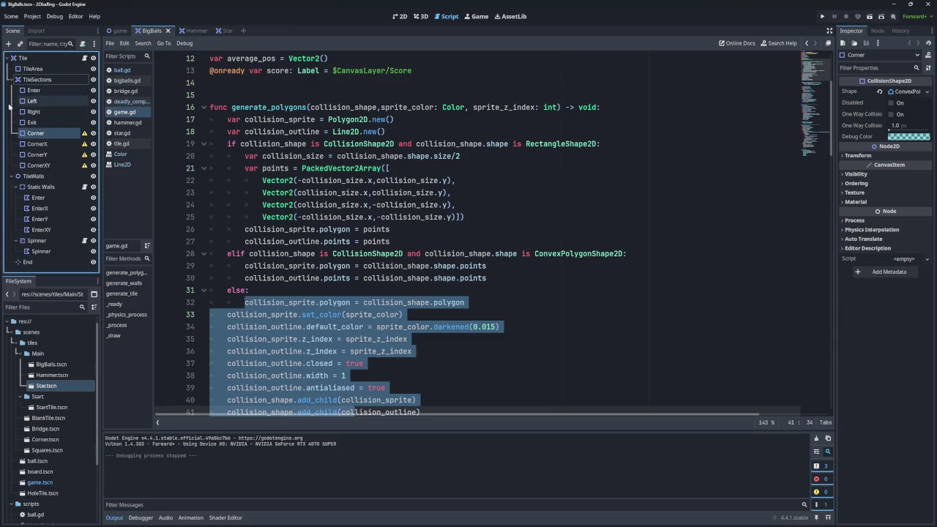
click(11, 80)
click(11, 81)
click(12, 80)
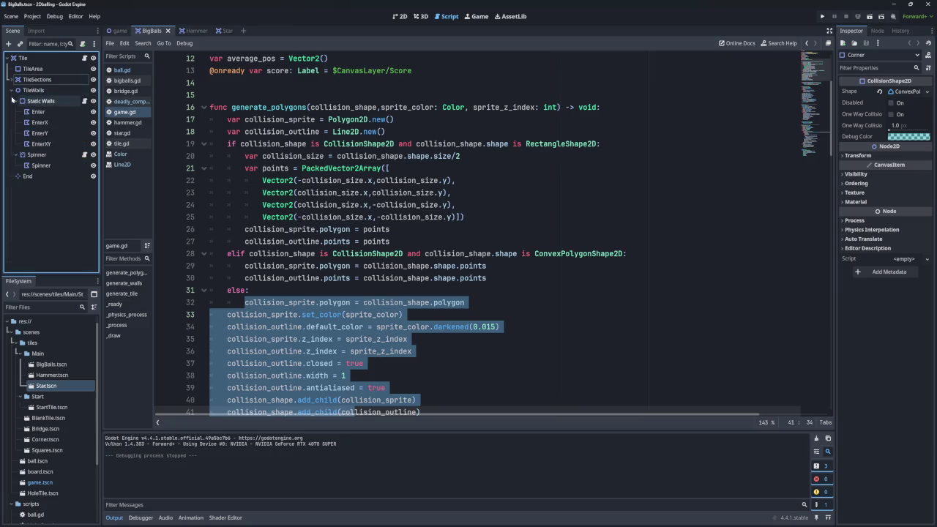
click(12, 91)
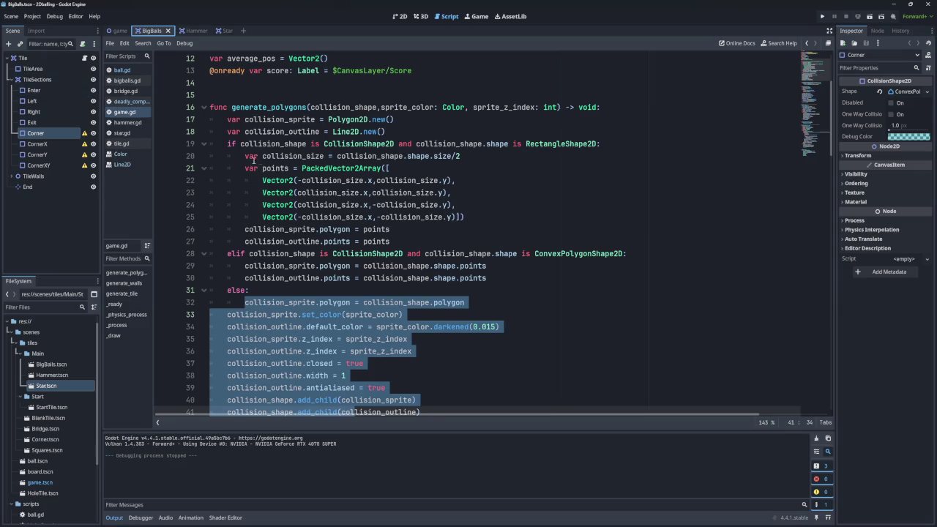
click(32, 122)
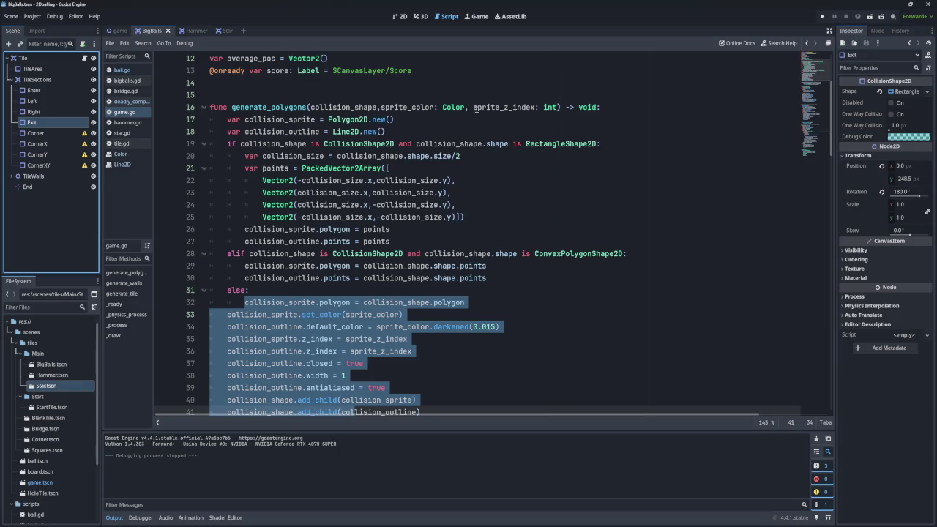
click(118, 31)
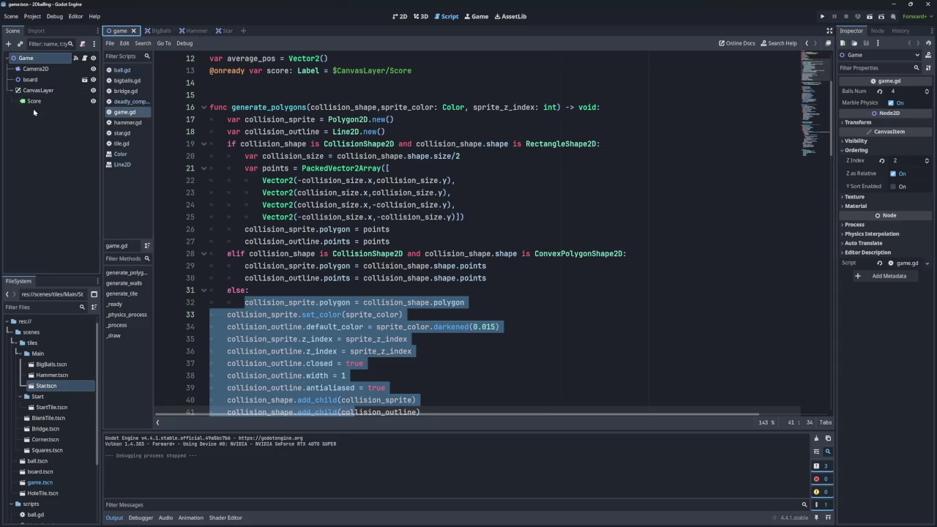
scroll(44, 439, down, 3)
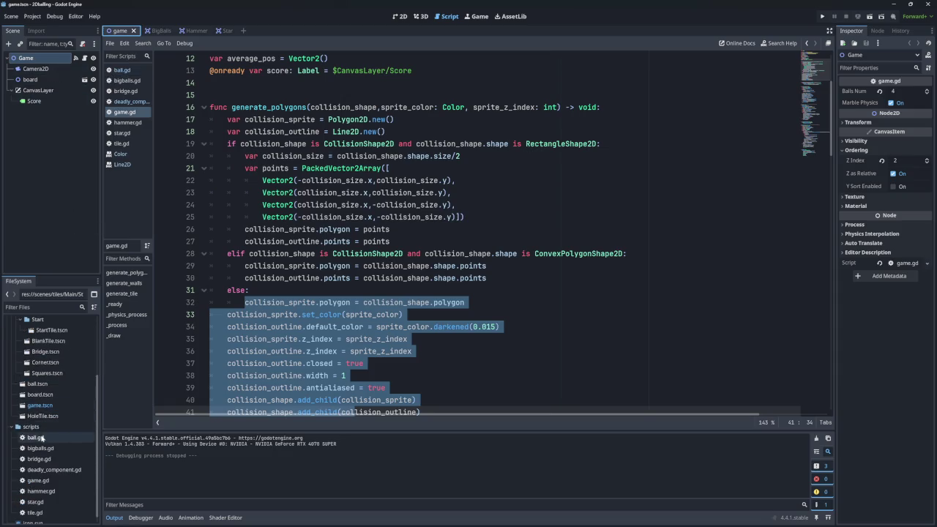
double_click(37, 384)
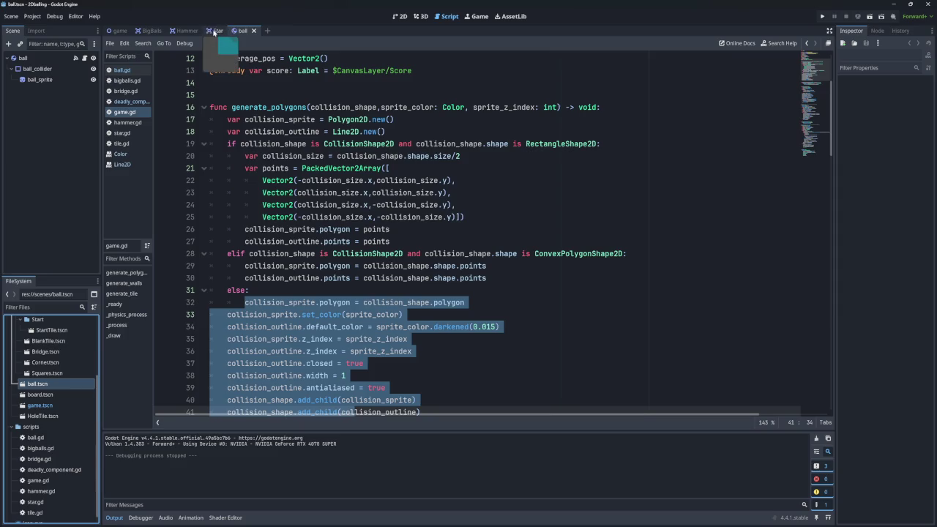
click(254, 31)
click(117, 31)
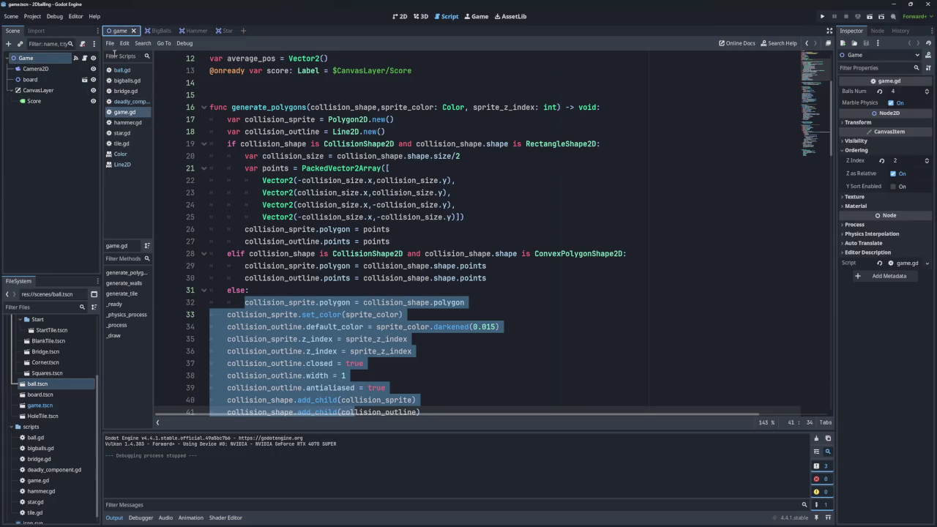
click(822, 16)
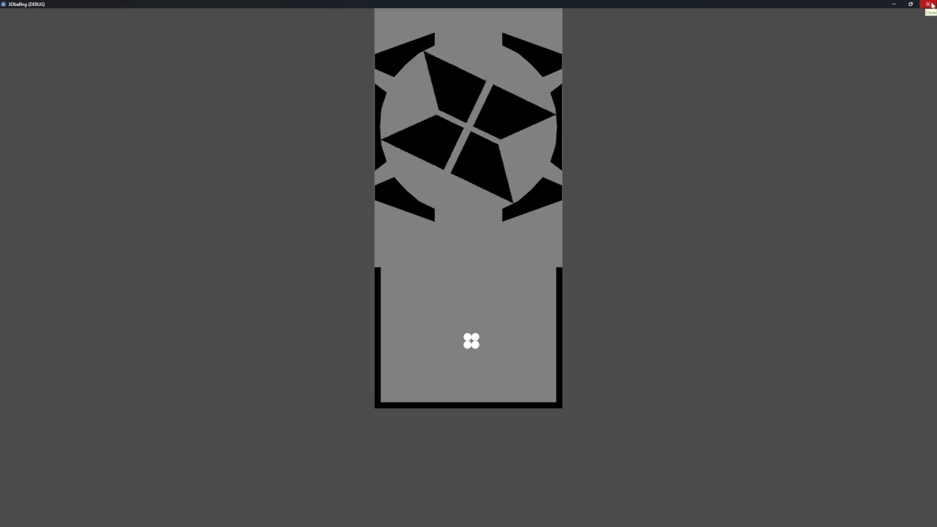
- Close the running 2Dballing debug window after watching the marbles and spinning cross
click(930, 5)
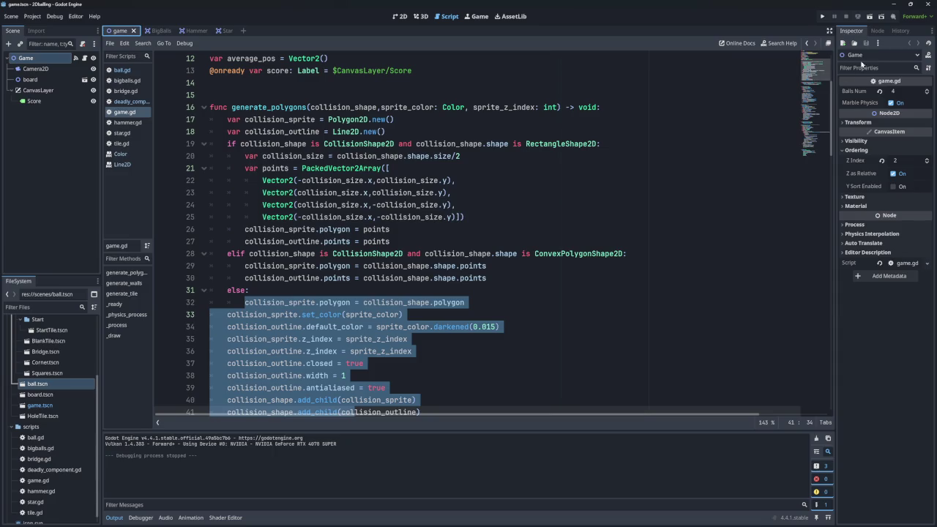
- Close the 2Dballing editor window, leaving Balling Builder's Test scene visible
click(927, 4)
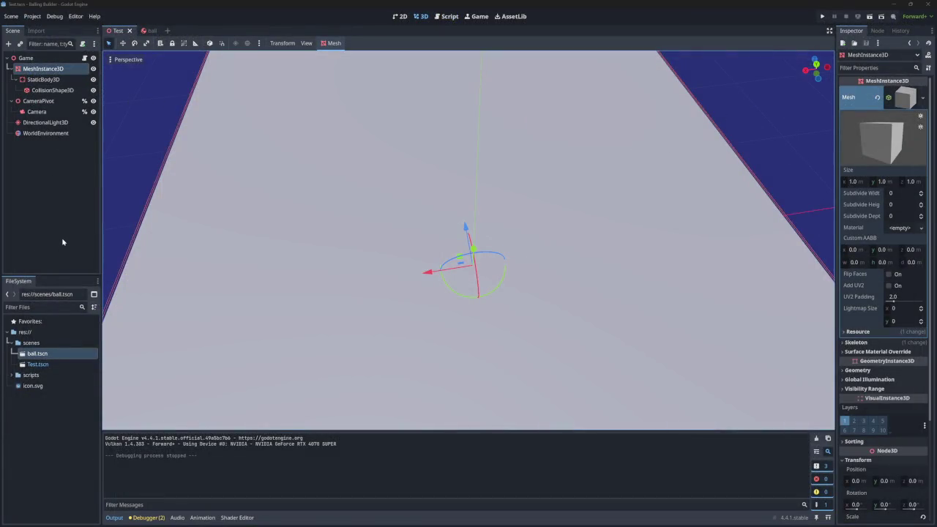
click(38, 77)
click(40, 69)
click(43, 79)
click(42, 69)
click(52, 81)
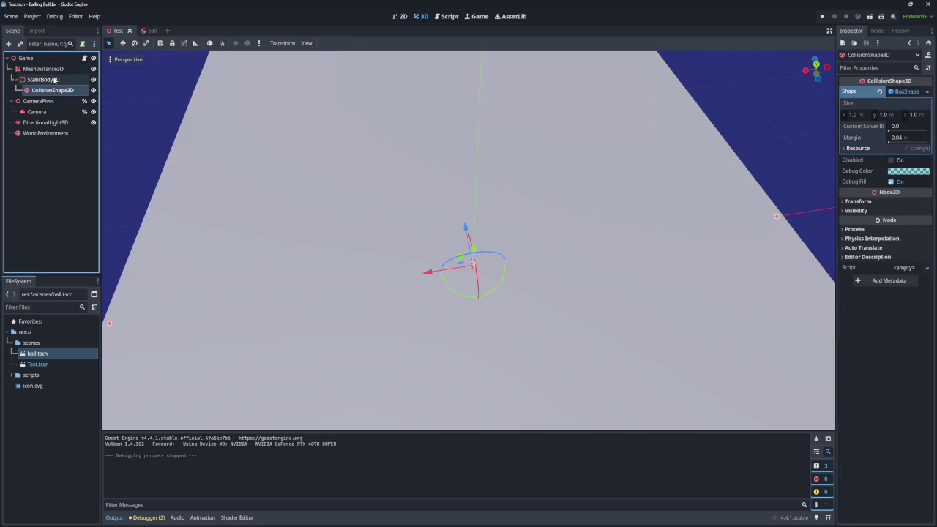
click(51, 70)
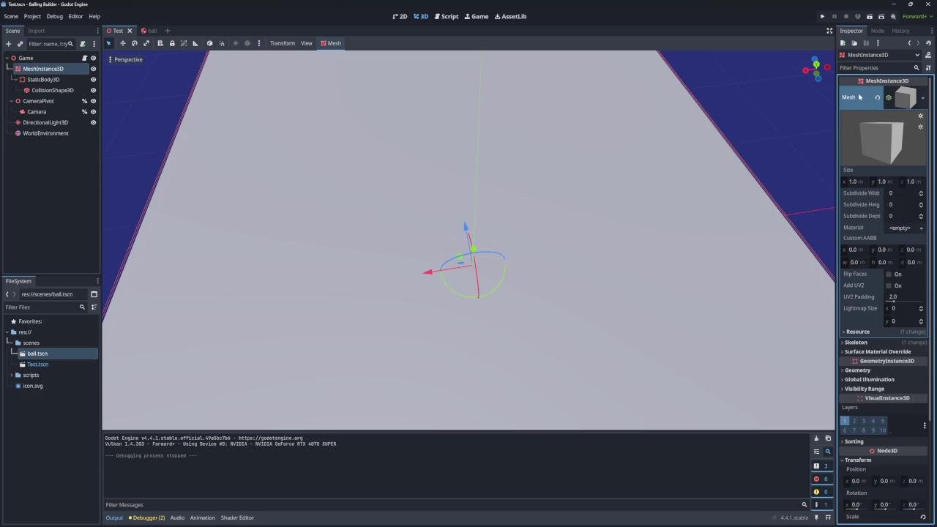
click(905, 98)
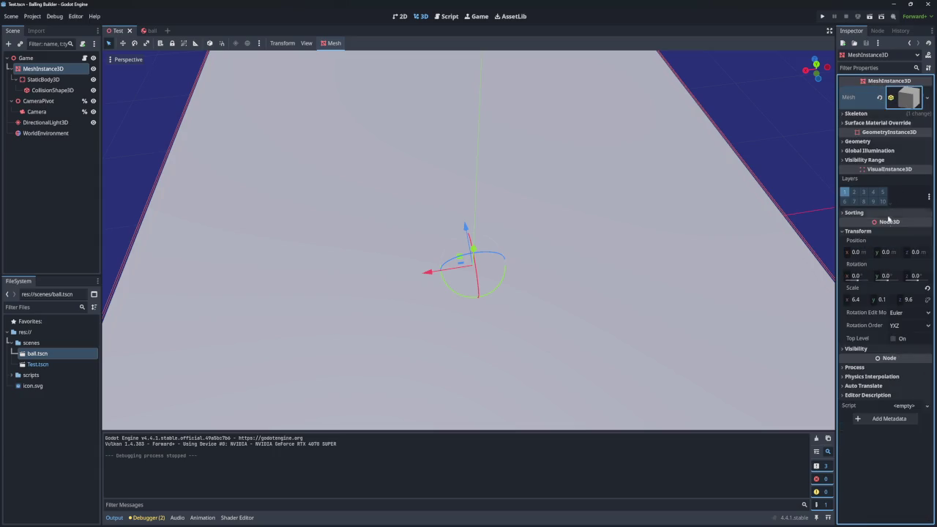
click(44, 79)
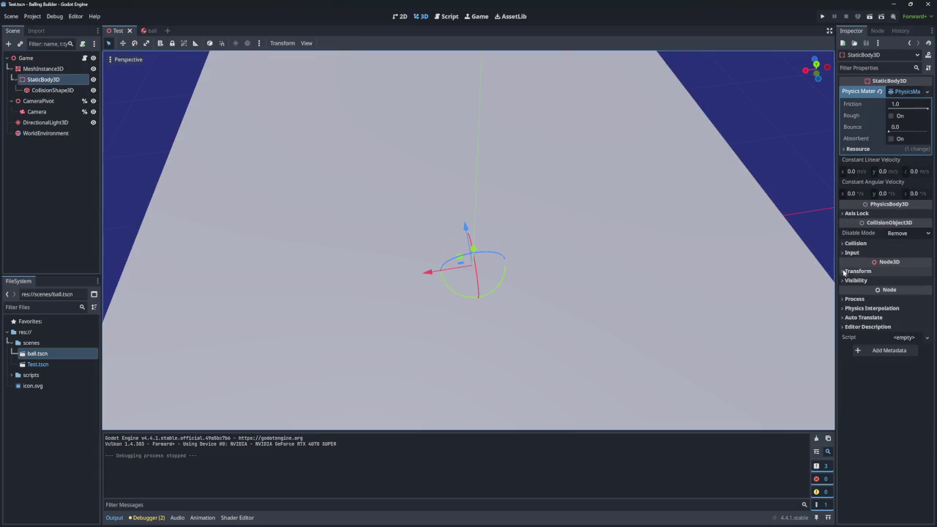
click(48, 68)
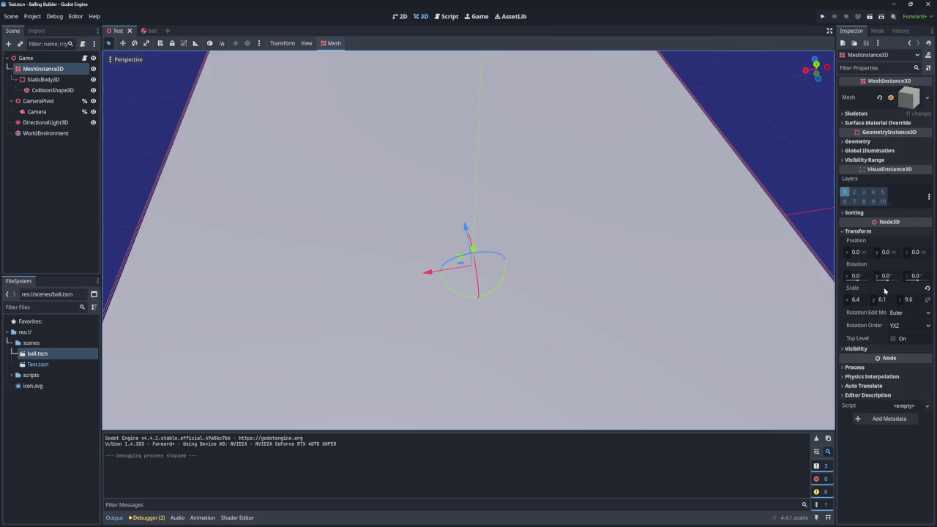
scroll(700, 275, down, 5)
mouse_move(469, 241)
mouse_down()
mouse_move(468, 190)
mouse_move(468, 351)
mouse_up()
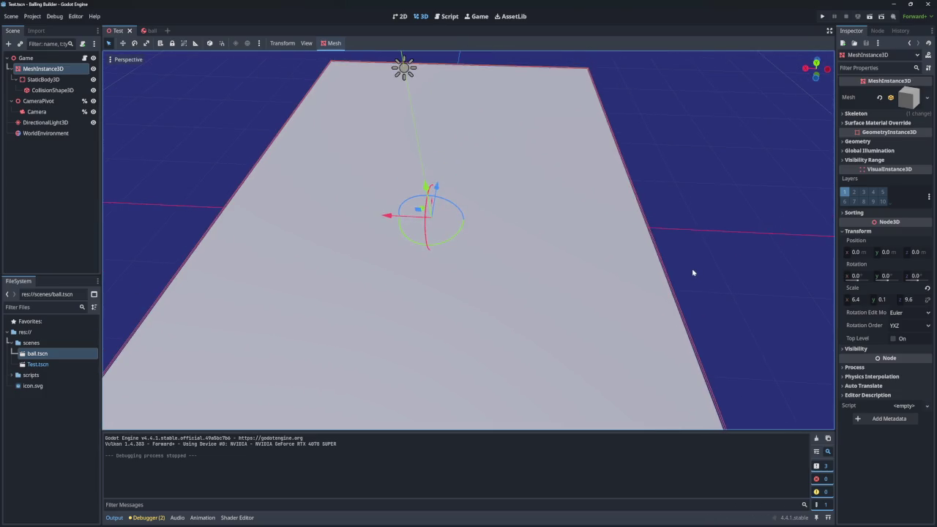
- Save the board's MeshInstance3D branch as scenes/base_board.tscn
right_click(52, 68)
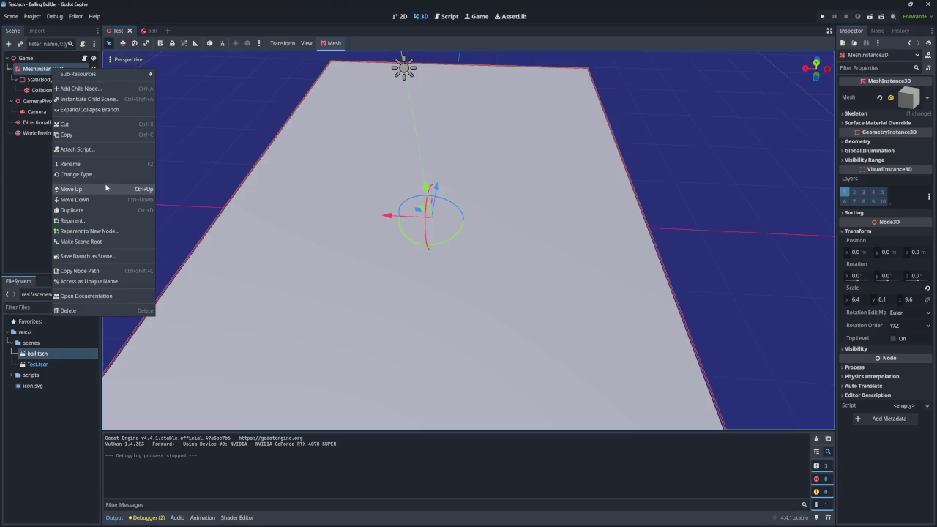
click(90, 256)
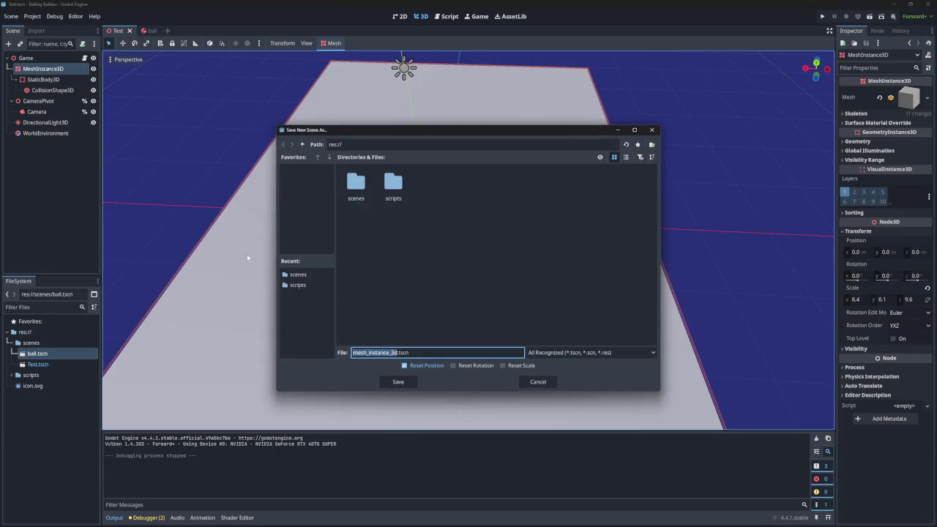
double_click(356, 183)
click(396, 352)
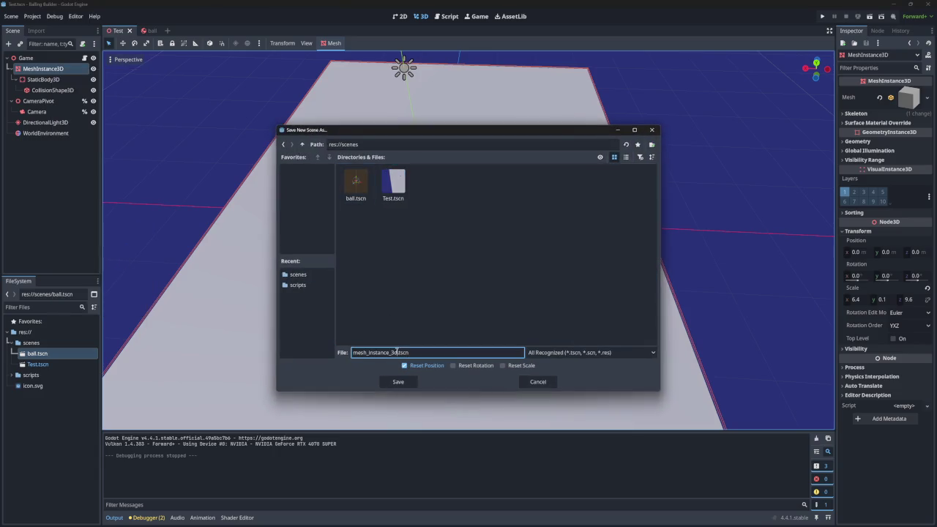
drag(397, 352, 346, 353)
text(Base)
text(m)
key(BackSpace)
key(BackSpace)
key(BackSpace)
text(base)
text(_board)
key(Return)
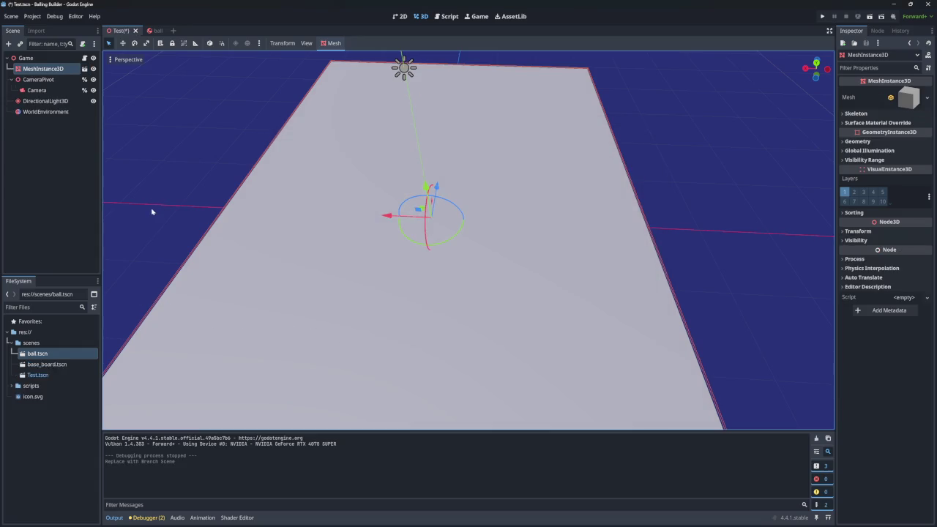
- Rename the board node and base_board scene's root to base_board, then save all scenes
double_click(50, 70)
text(bo)
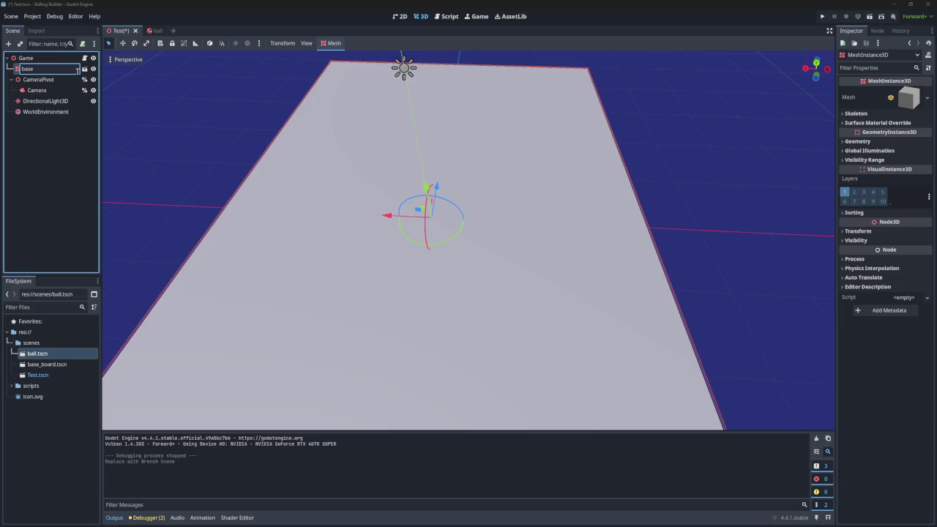
text(ard)
key(Return)
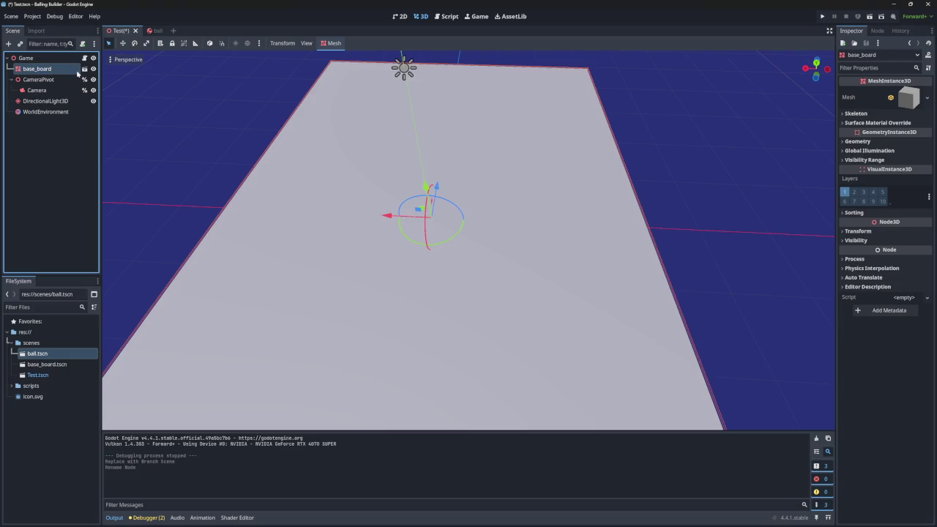
double_click(47, 364)
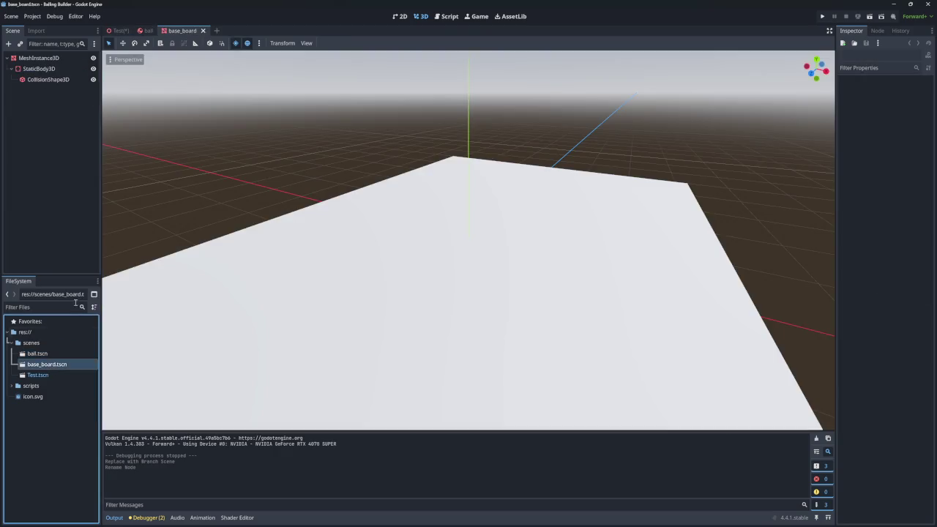
double_click(38, 58)
text(base_board)
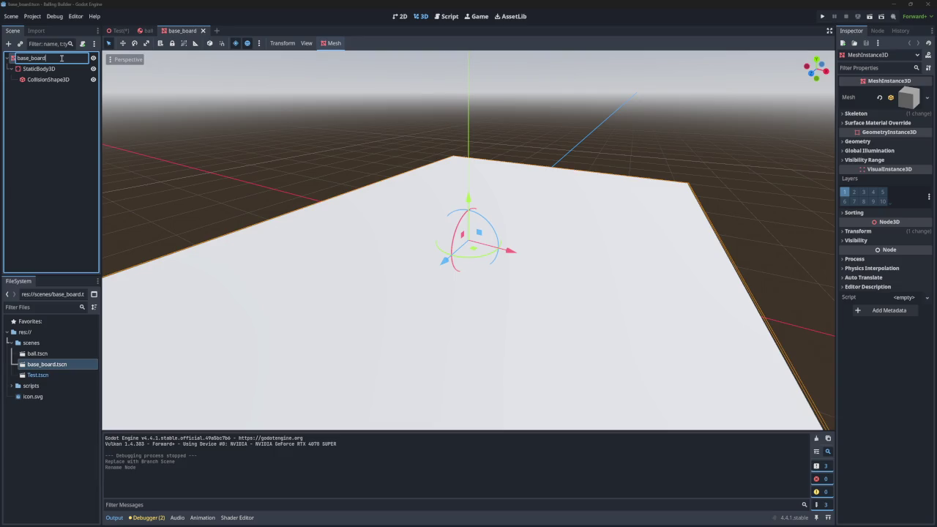
key(Return)
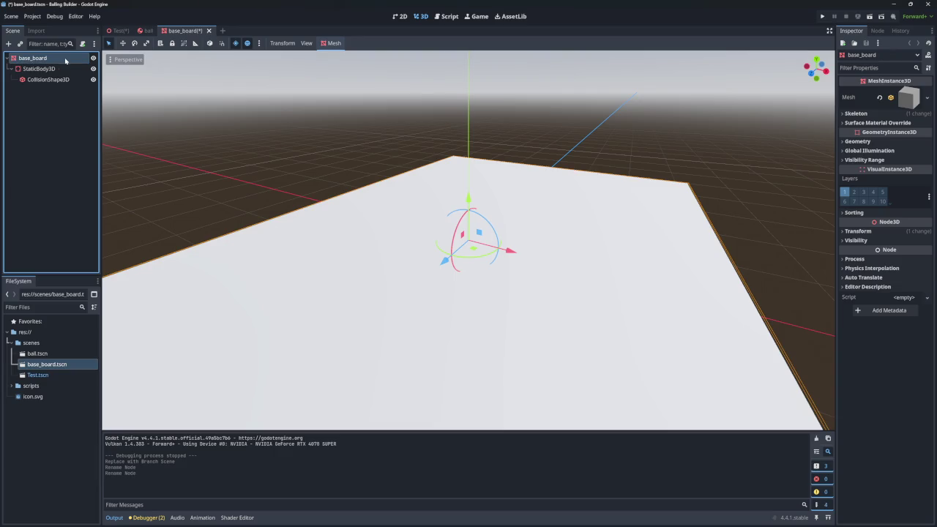
key(ctrl+s)
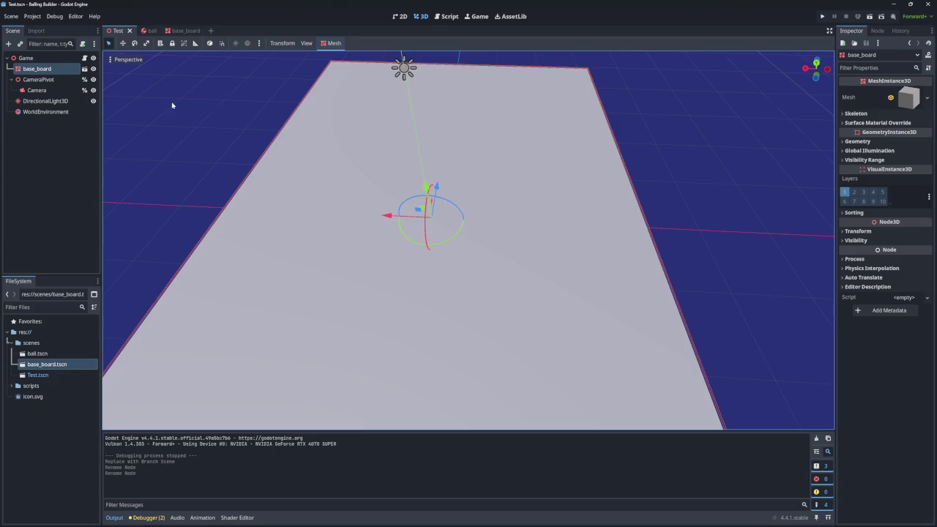
- Look over the board, cancel the Add Node dialog, and flip between base_board and Test tabs
scroll(249, 163, up, 3)
scroll(249, 163, down, 2)
mouse_move(249, 163)
mouse_down()
mouse_move(349, 185)
mouse_move(348, 174)
mouse_move(254, 220)
mouse_move(339, 226)
mouse_move(323, 212)
mouse_move(344, 183)
mouse_move(330, 205)
mouse_move(366, 191)
mouse_move(395, 161)
mouse_move(381, 191)
mouse_move(247, 156)
mouse_up()
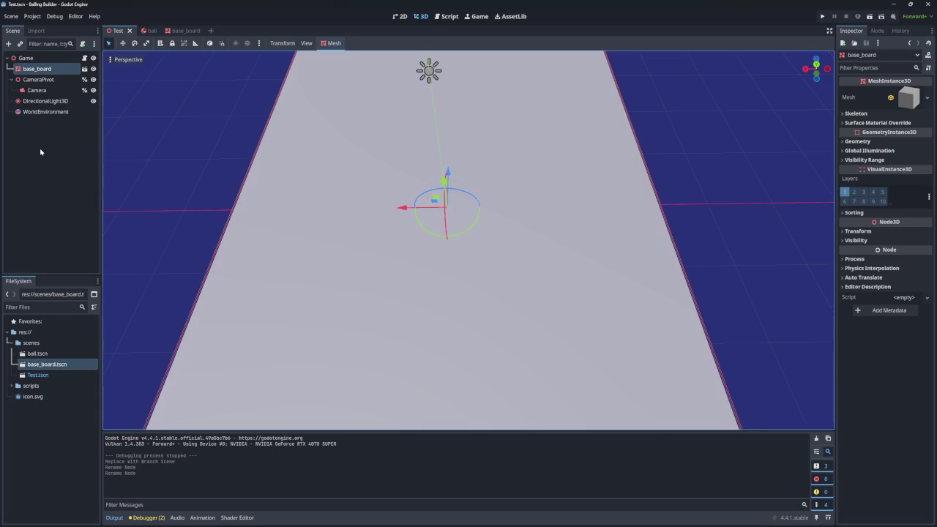
click(47, 145)
click(38, 69)
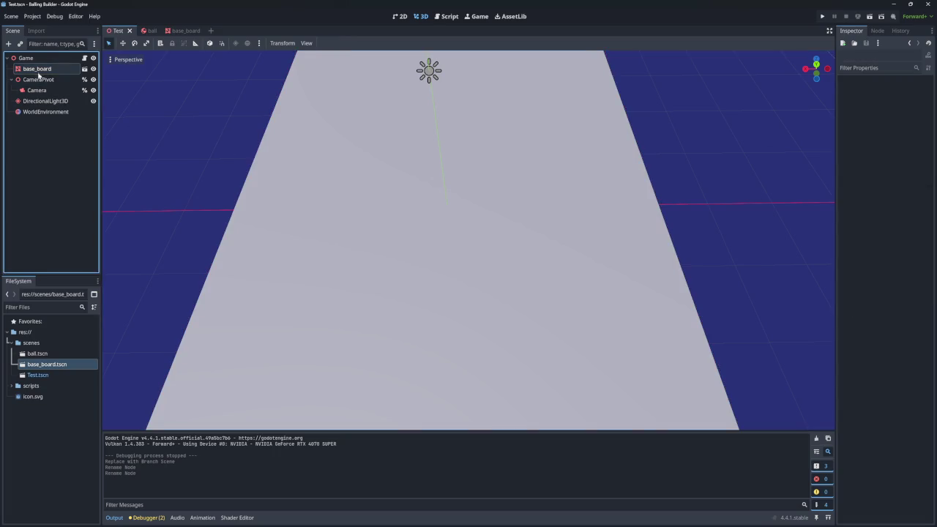
click(8, 43)
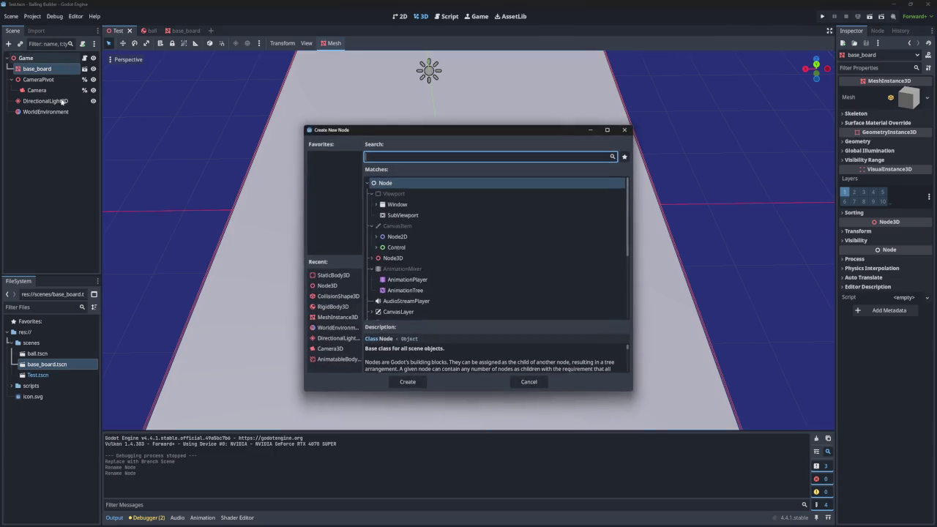
click(335, 318)
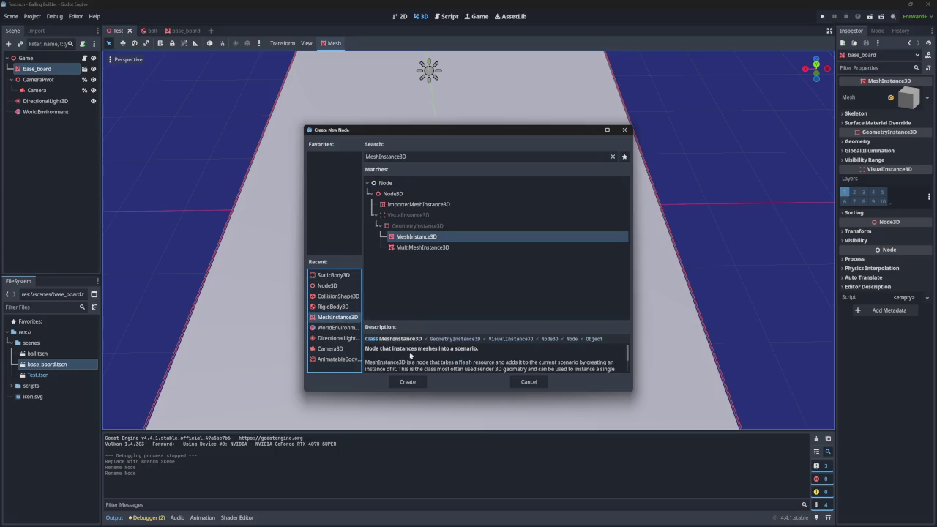
click(624, 129)
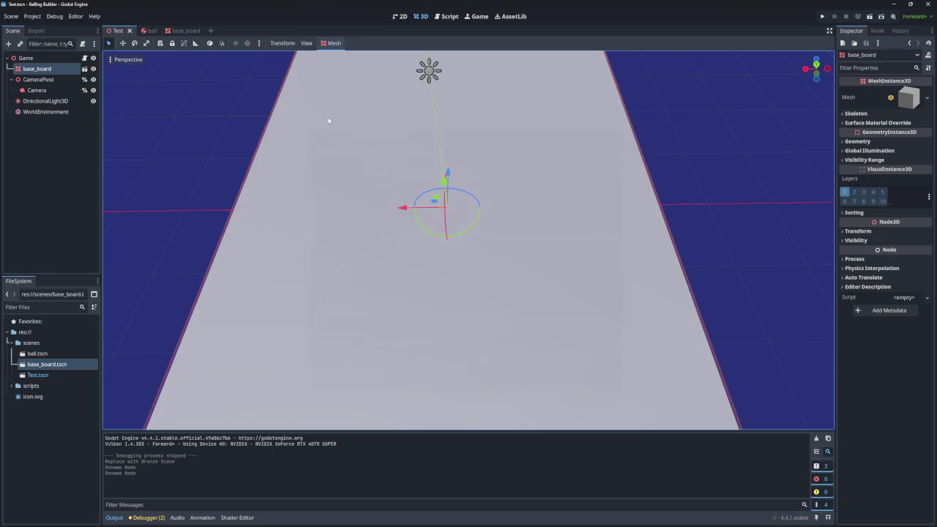
click(188, 31)
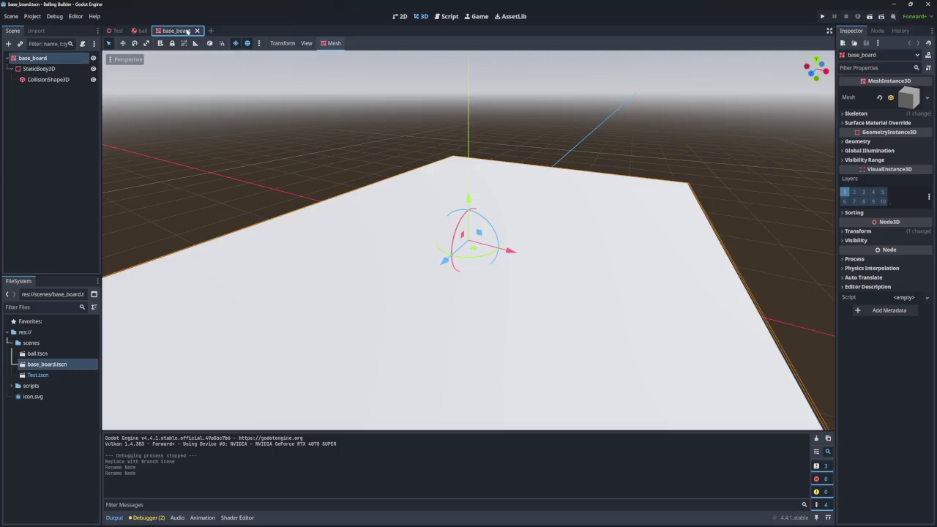
click(116, 31)
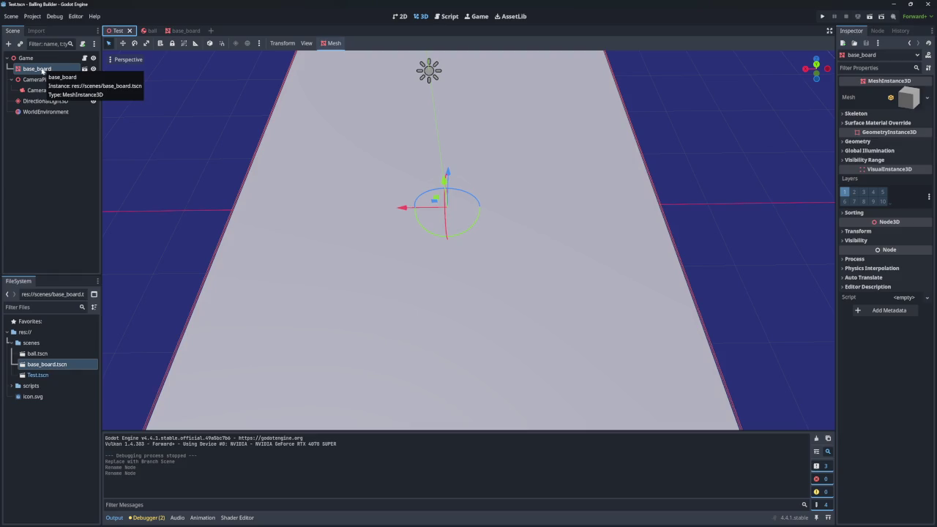
- Duplicate base_board.tscn as base_wall.tscn and drag an instance of it into Test
right_click(37, 364)
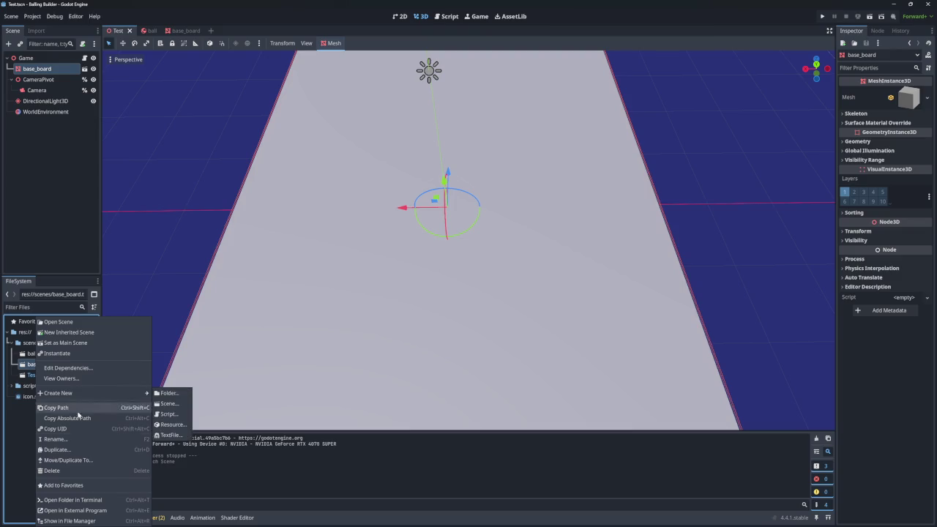
click(77, 450)
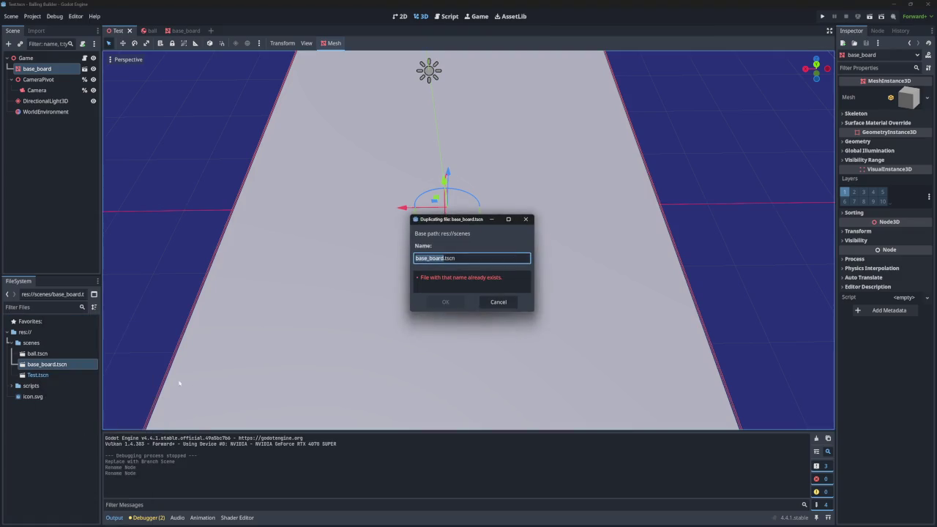
text(base_)
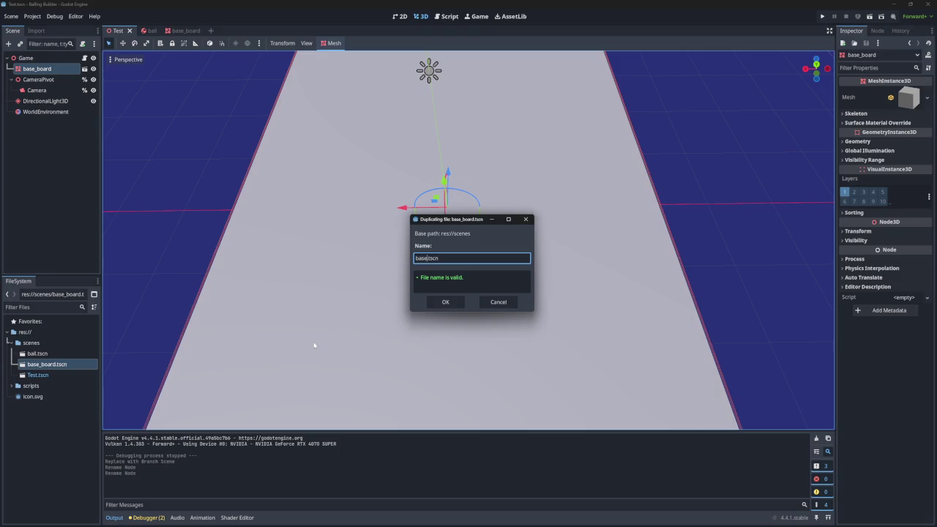
text(wall)
drag(430, 259, 393, 261)
click(443, 301)
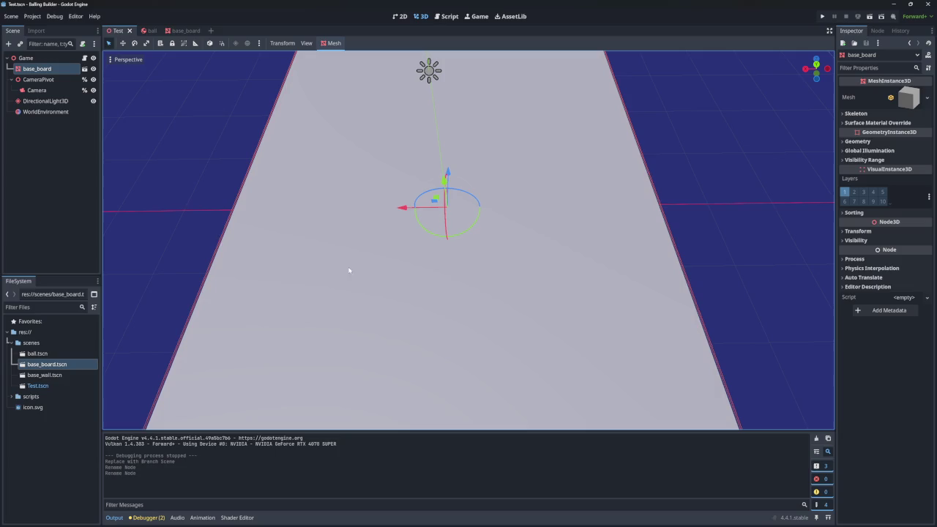
mouse_move(44, 376)
mouse_down()
mouse_move(67, 177)
mouse_move(55, 165)
mouse_move(44, 355)
mouse_move(33, 76)
mouse_up()
double_click(33, 79)
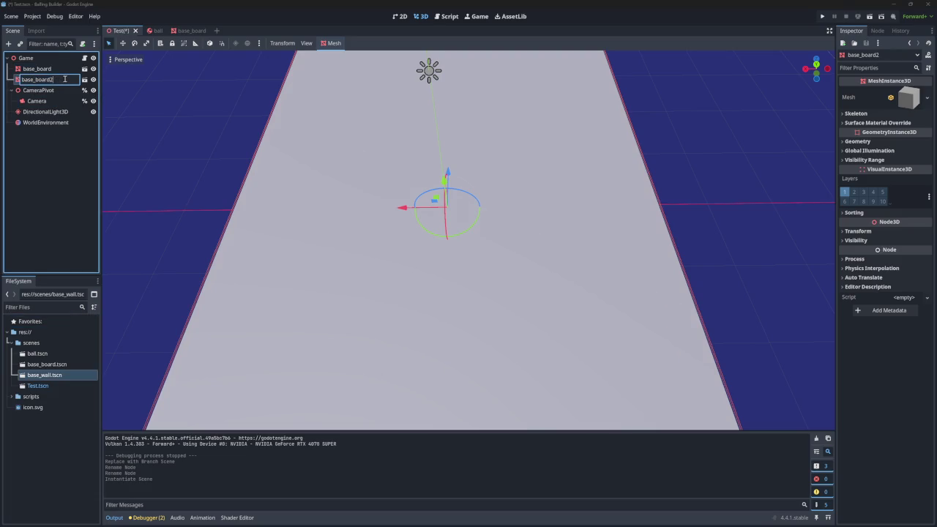
- Name the instance base_wall, then rename the base_wall scene's root to base_wall
key(Return)
double_click(44, 374)
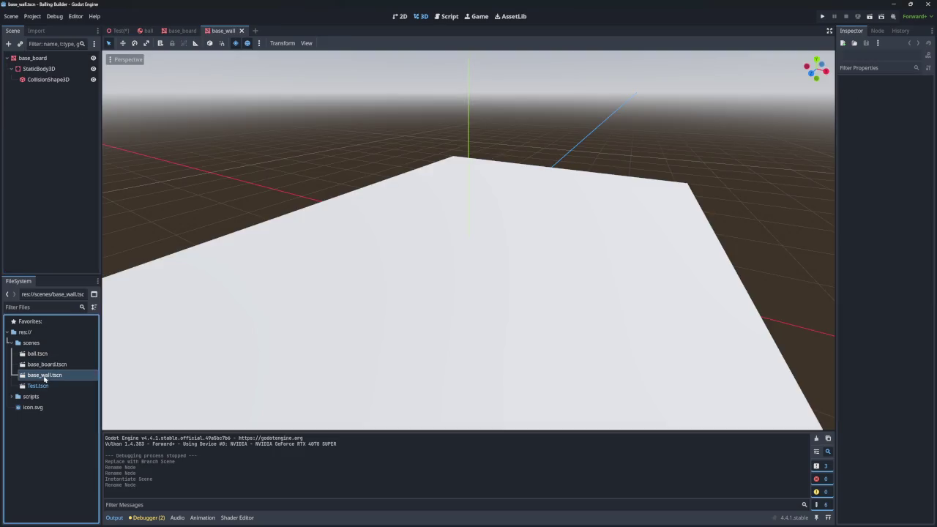
click(32, 58)
click(33, 59)
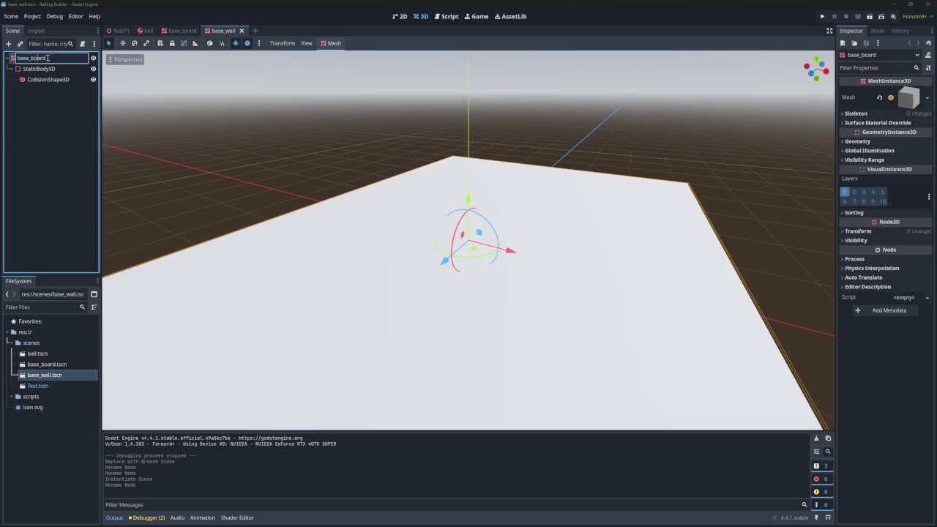
key(Delete)
key(Delete)
key(Delete)
key(Return)
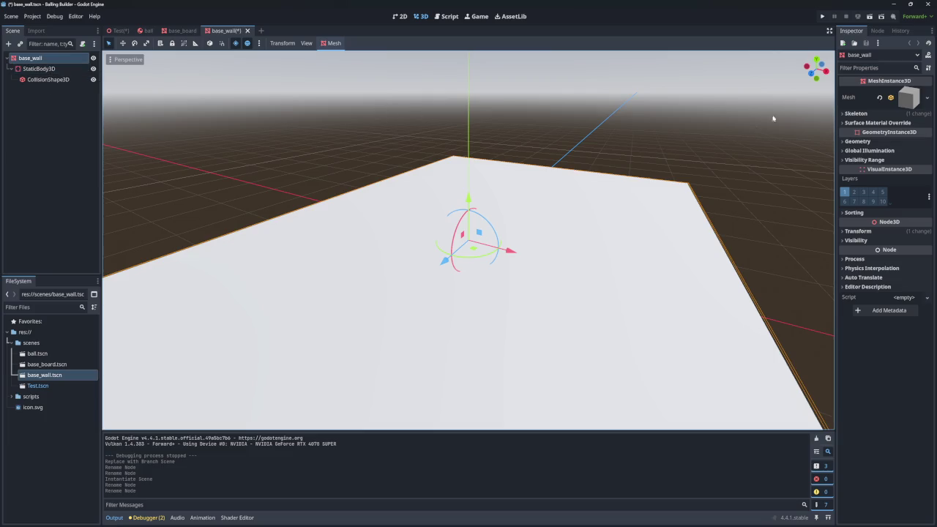
- Set the base_wall root's Transform position y to 0.1 and expand its box mesh properties
click(842, 231)
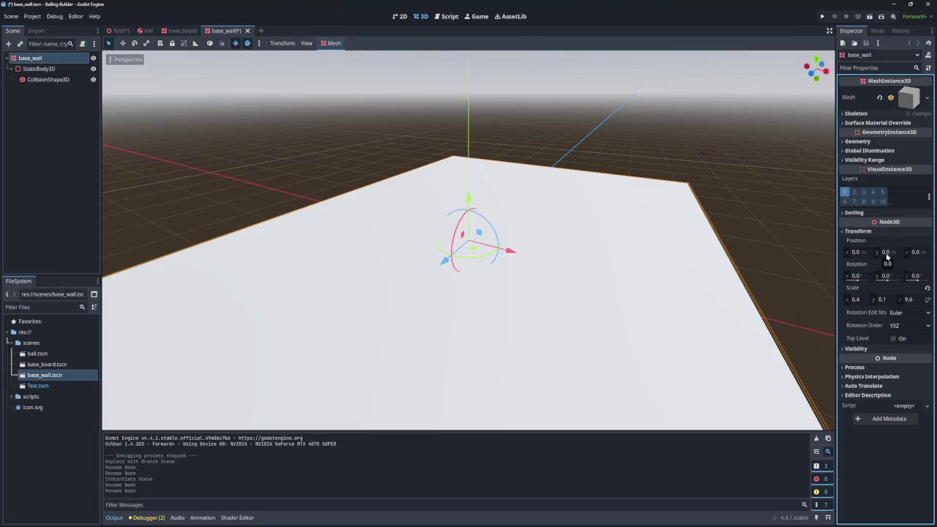
click(888, 253)
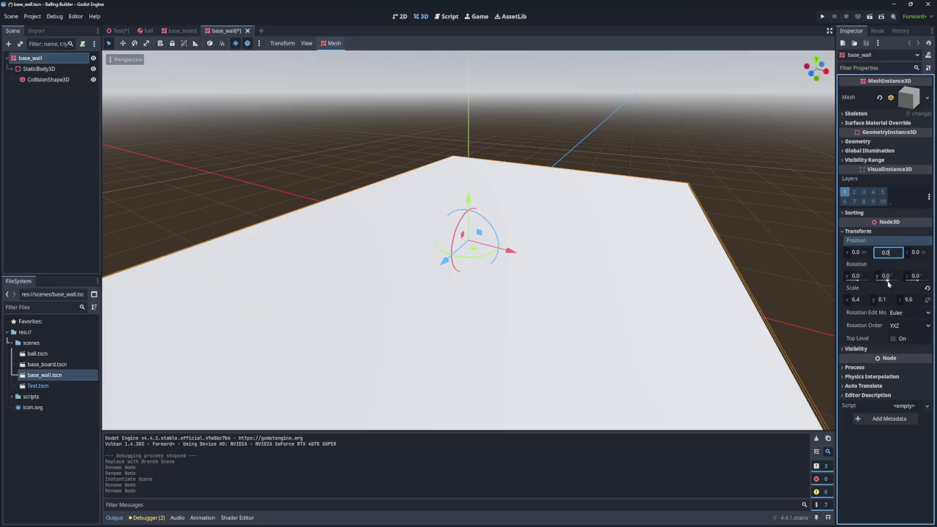
key(BackSpace)
text(1 m)
key(Return)
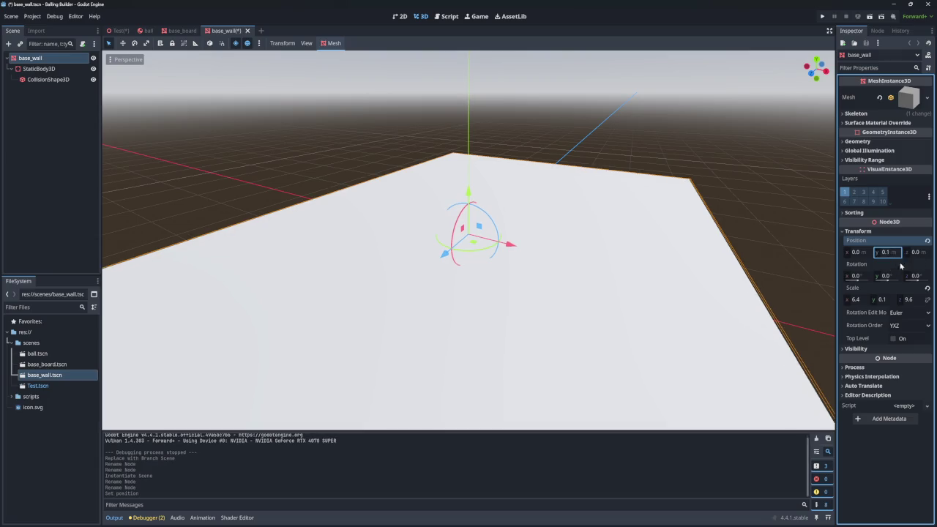
click(915, 301)
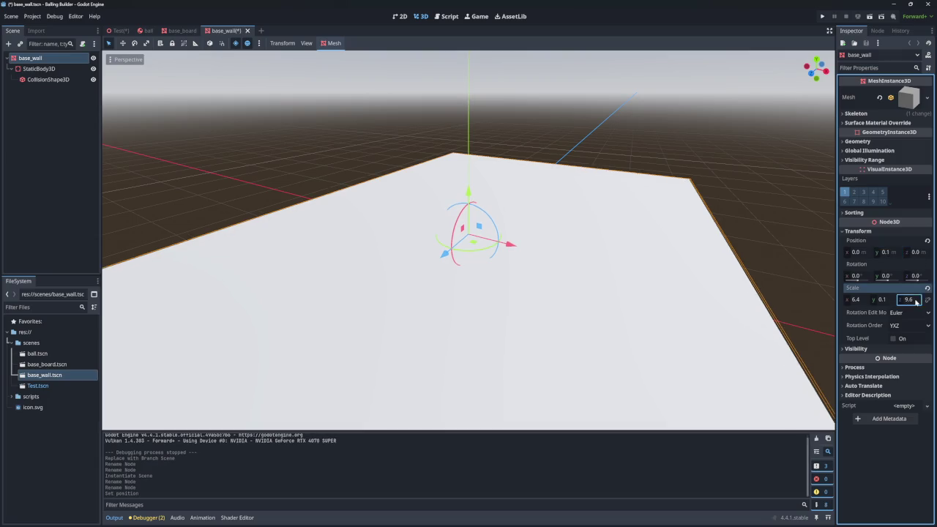
click(905, 98)
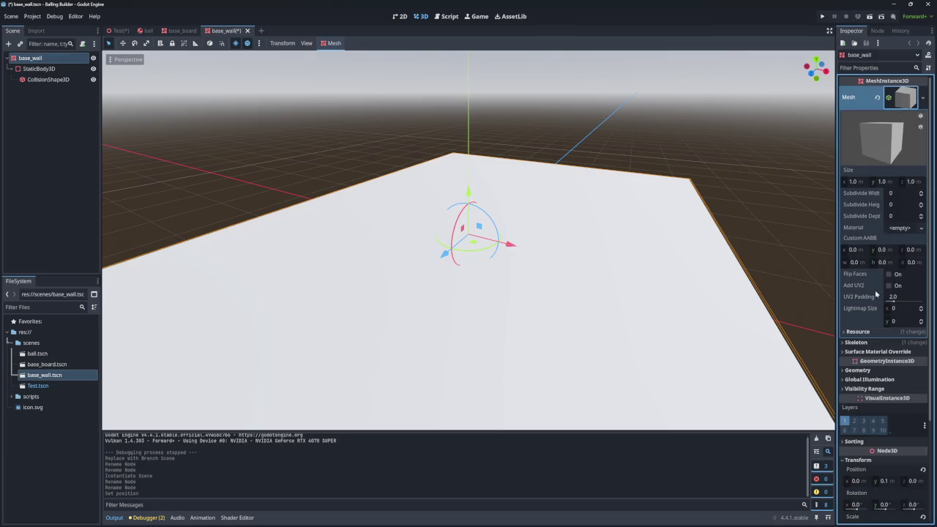
click(849, 333)
click(844, 333)
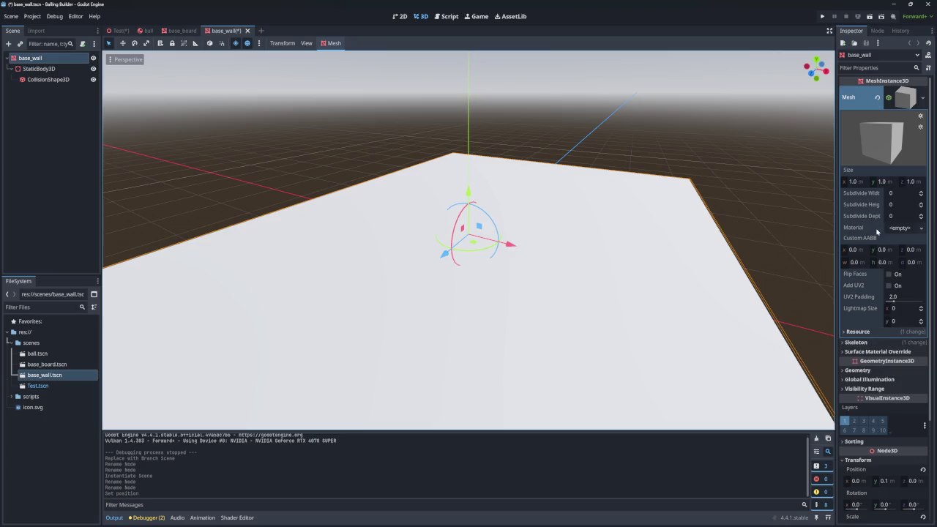
- Give the wall's box mesh a new standard material with a black (000000) albedo colour
click(920, 230)
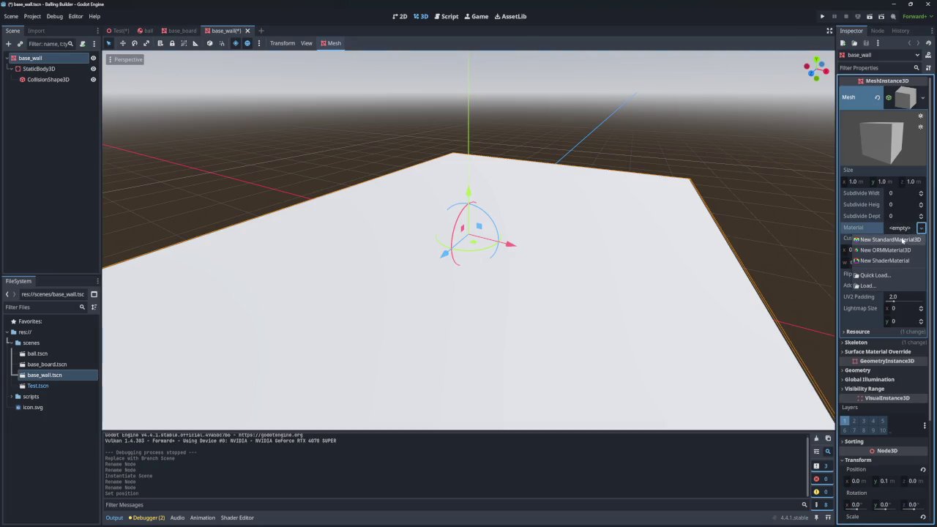
click(902, 240)
click(906, 234)
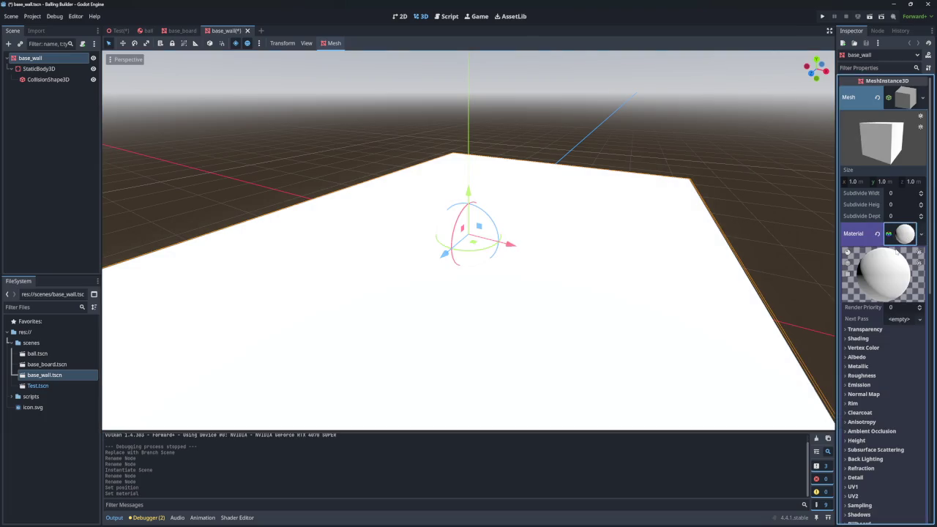
scroll(879, 322, down, 5)
scroll(871, 292, up, 2)
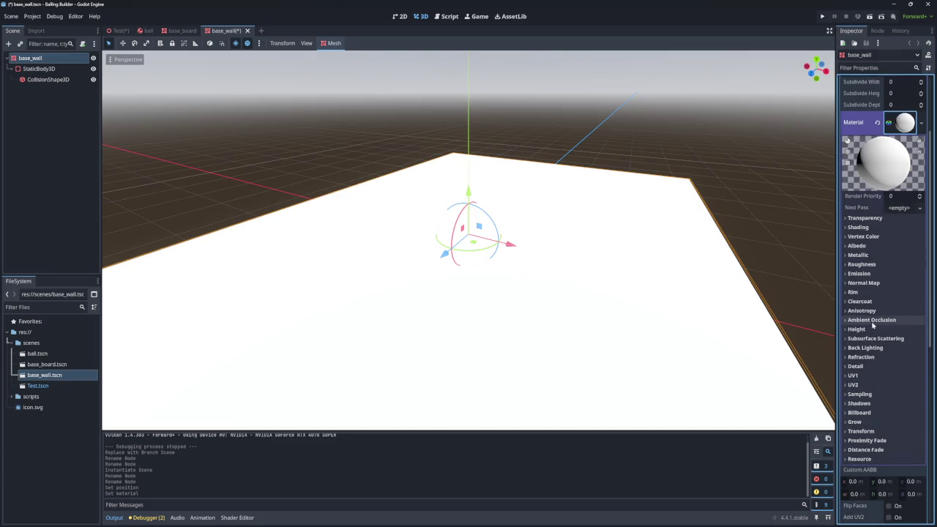
click(856, 246)
click(901, 256)
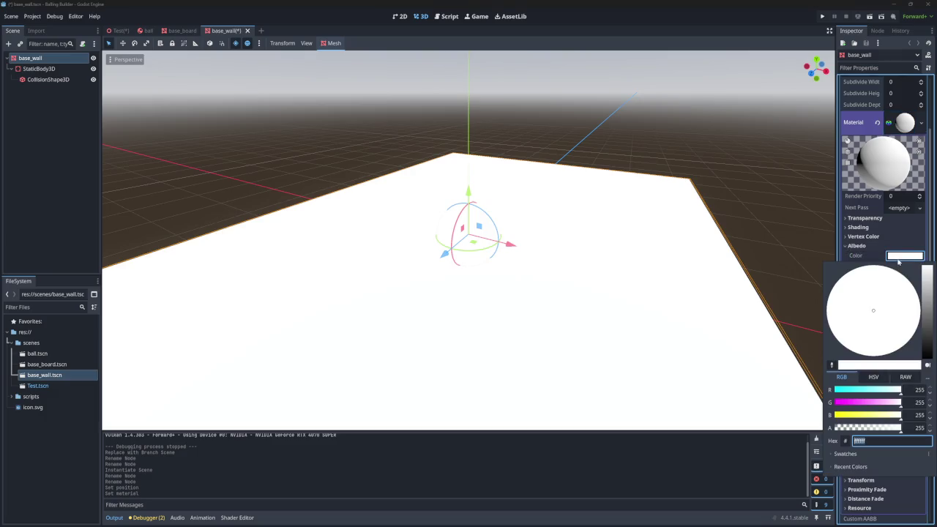
drag(925, 352, 928, 368)
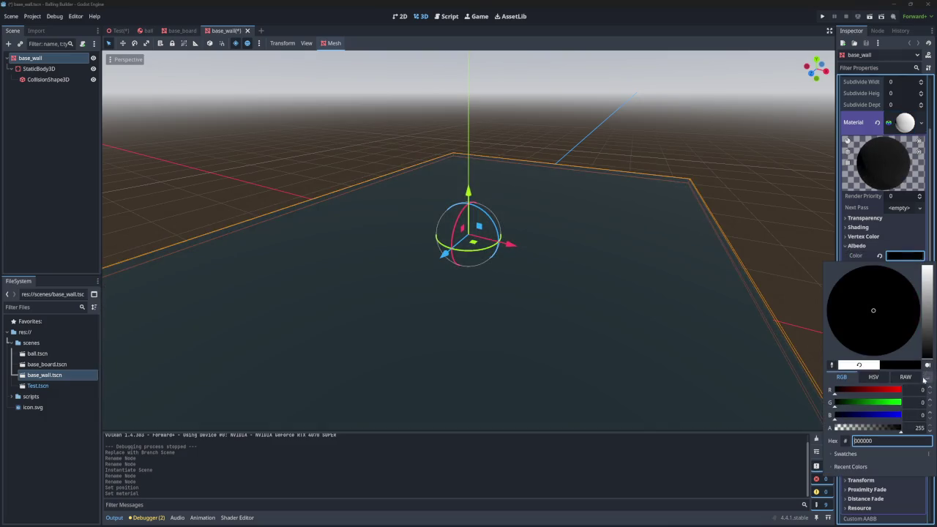
click(766, 399)
- Look over the darkened wall, then start editing its X and Y scale
mouse_move(533, 294)
mouse_down()
mouse_move(513, 279)
mouse_move(571, 249)
mouse_move(571, 322)
mouse_move(571, 271)
mouse_move(571, 308)
mouse_up()
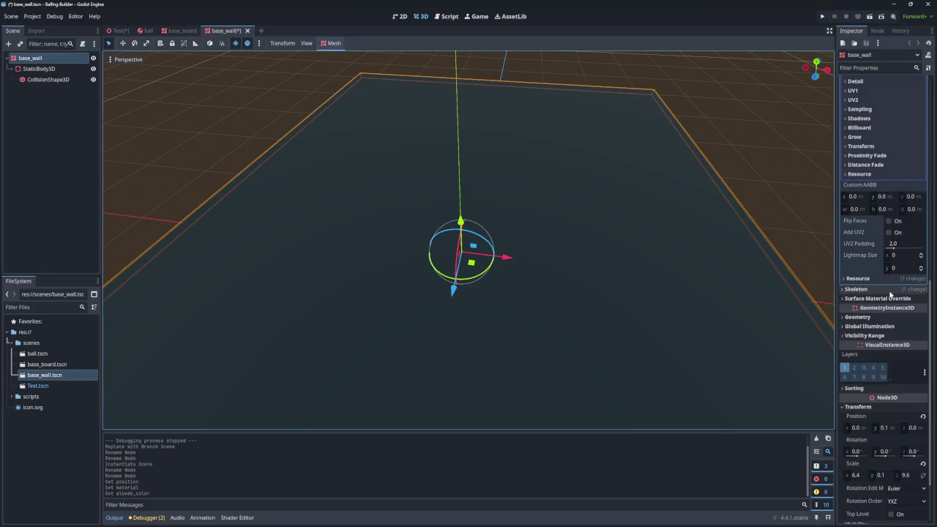
scroll(883, 392, down, 3)
click(856, 397)
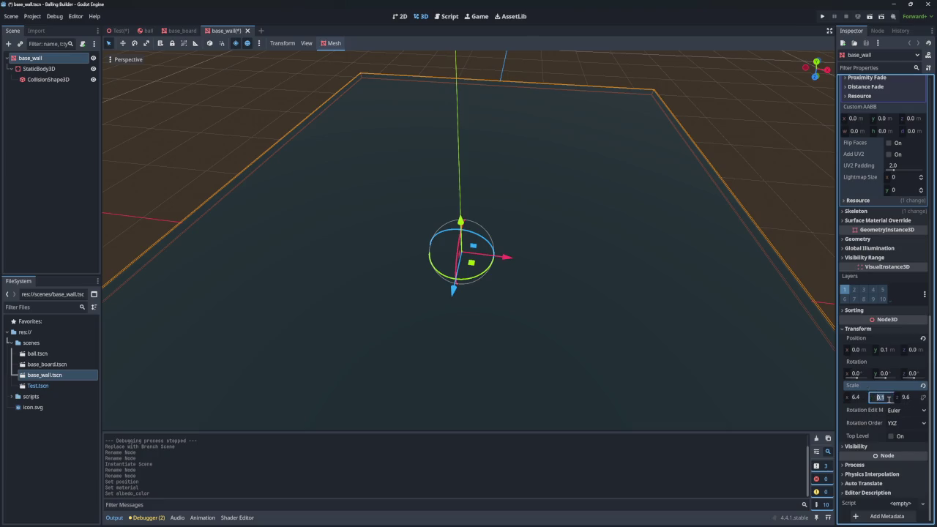
click(882, 398)
text(5)
- Set base_wall's Y scale to 0.15 and raise it to Y position 0.15
click(859, 399)
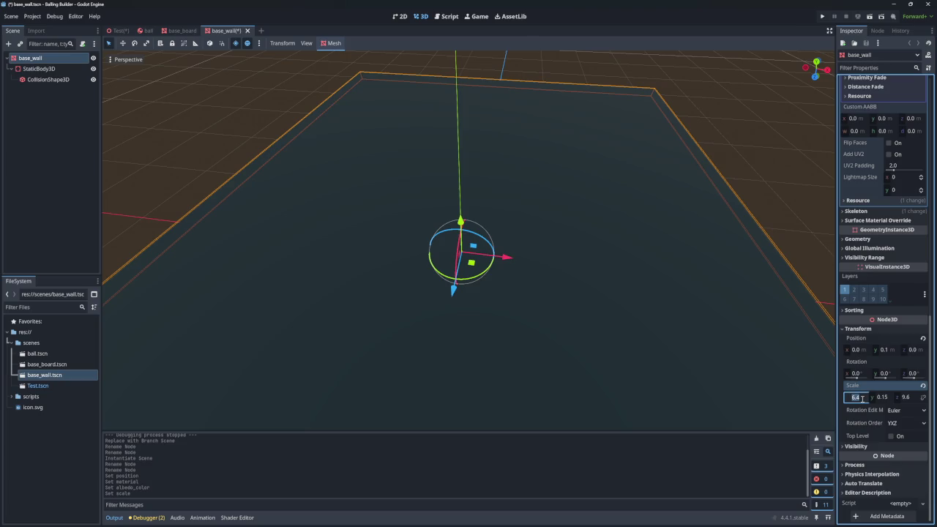
click(886, 398)
text(0.1)
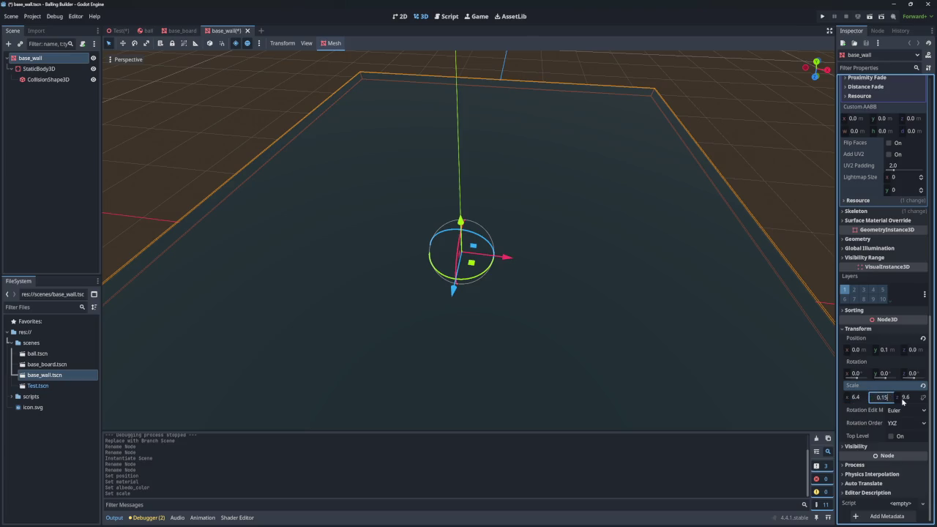
key(Return)
click(886, 398)
click(888, 398)
key(Return)
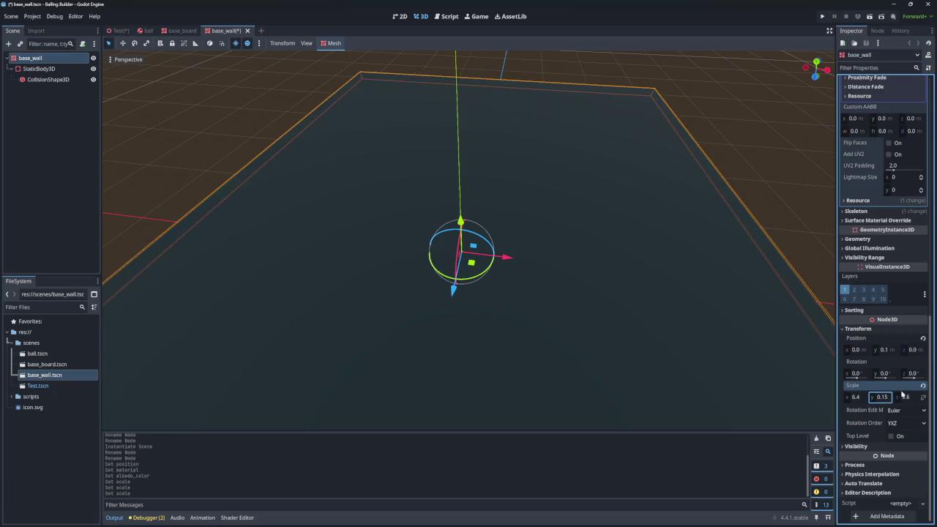
click(884, 350)
text(5)
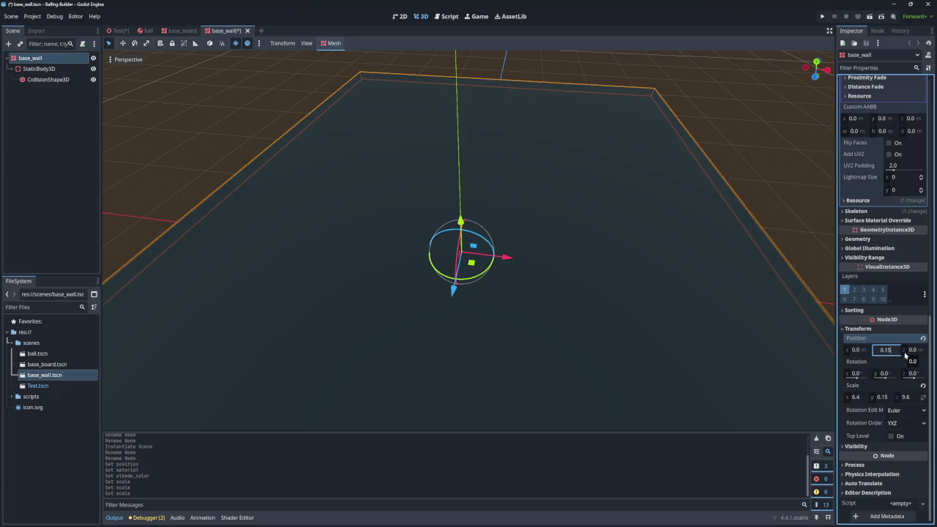
key(Return)
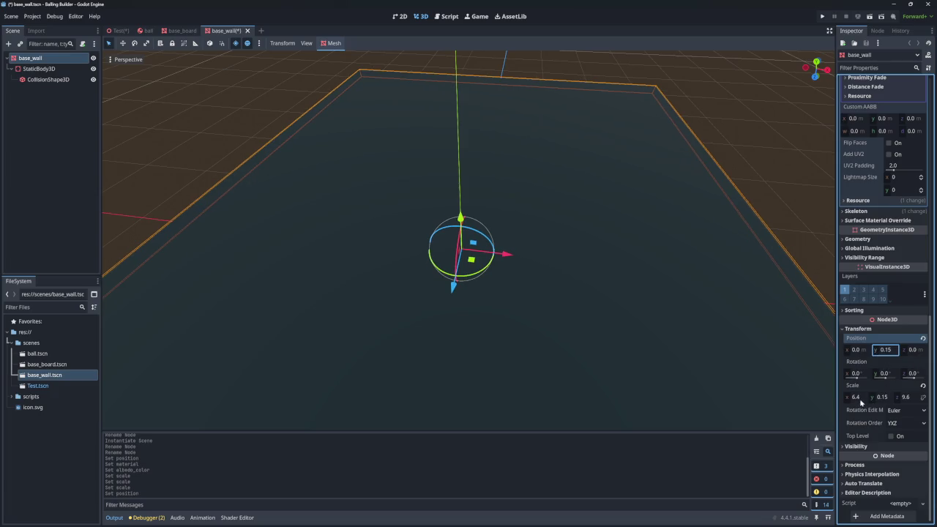
- Narrow the X scale to 0.1 for a thin beam and save the base_wall scene
click(858, 397)
text(0.1)
key(Return)
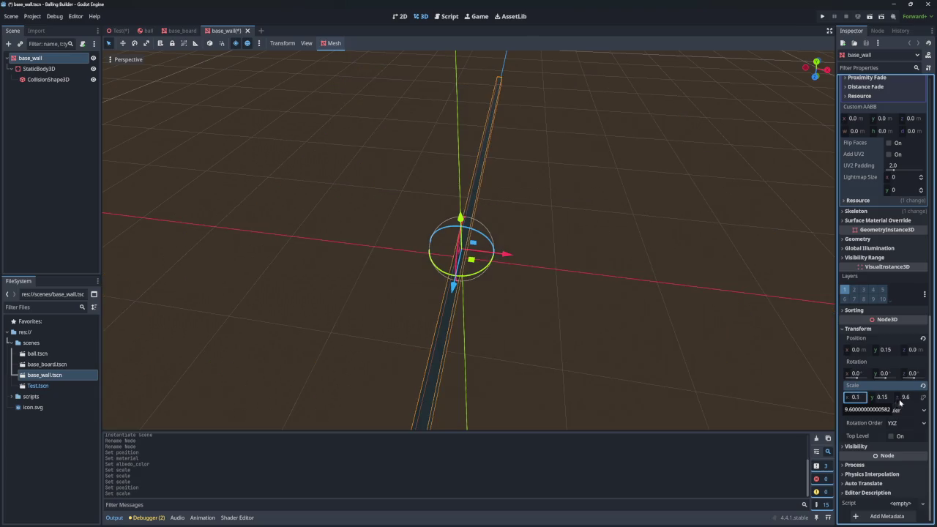
mouse_move(468, 242)
mouse_down()
mouse_move(468, 219)
mouse_move(483, 205)
mouse_move(461, 175)
mouse_move(476, 264)
mouse_up()
key(ctrl+s)
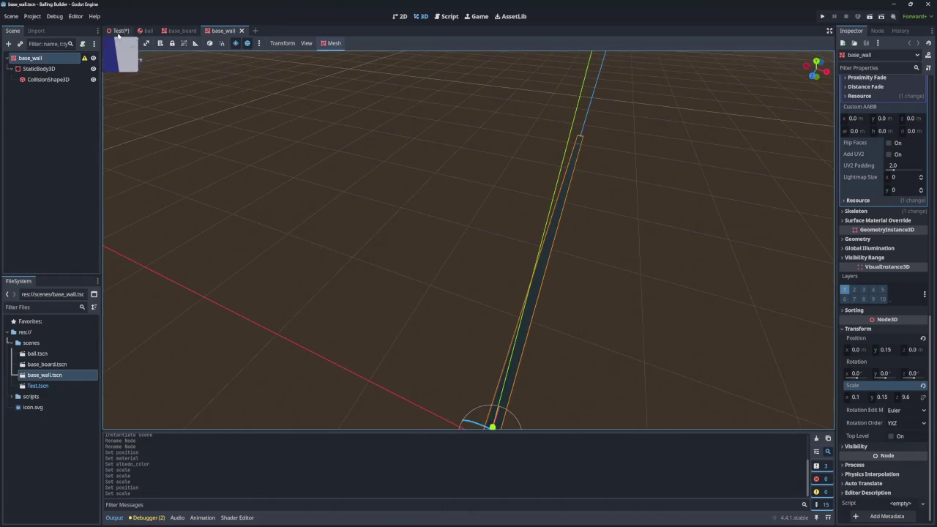
- Inspect the wall on the board in the Test scene, then begin zeroing base_wall's Y position
click(118, 30)
mouse_move(286, 161)
mouse_down()
mouse_move(330, 198)
mouse_move(589, 173)
mouse_move(702, 231)
mouse_up()
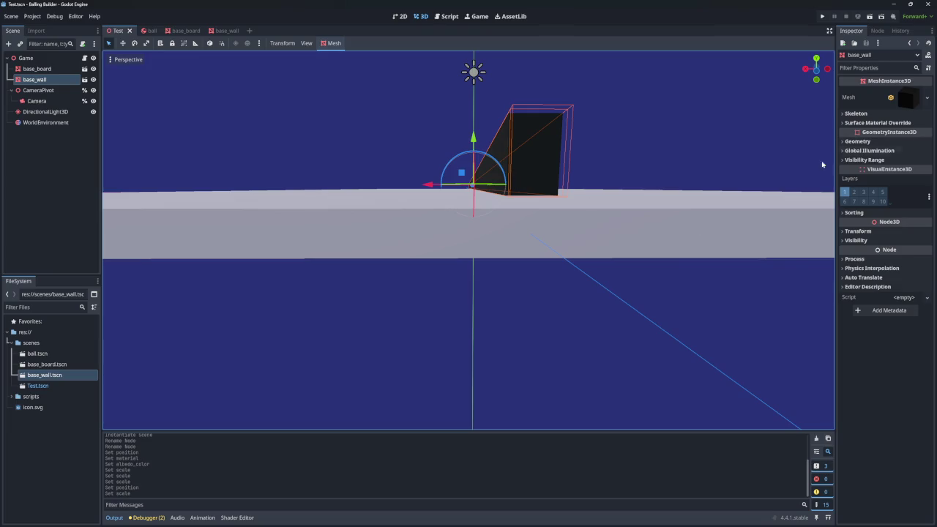
click(224, 31)
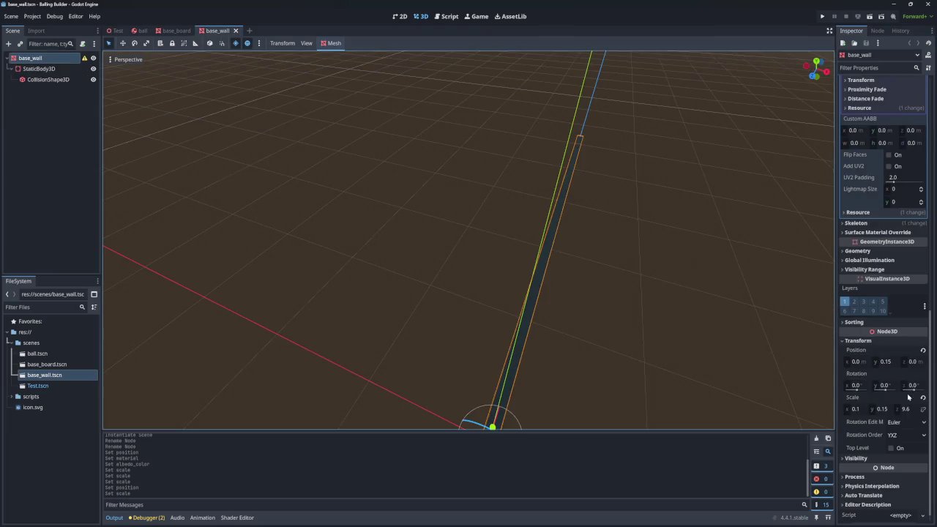
click(888, 409)
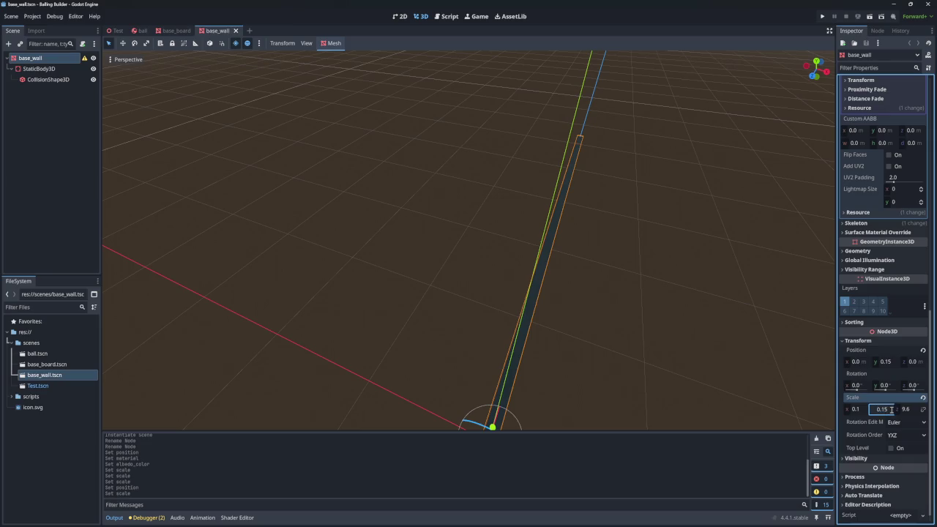
click(893, 363)
text(0.)
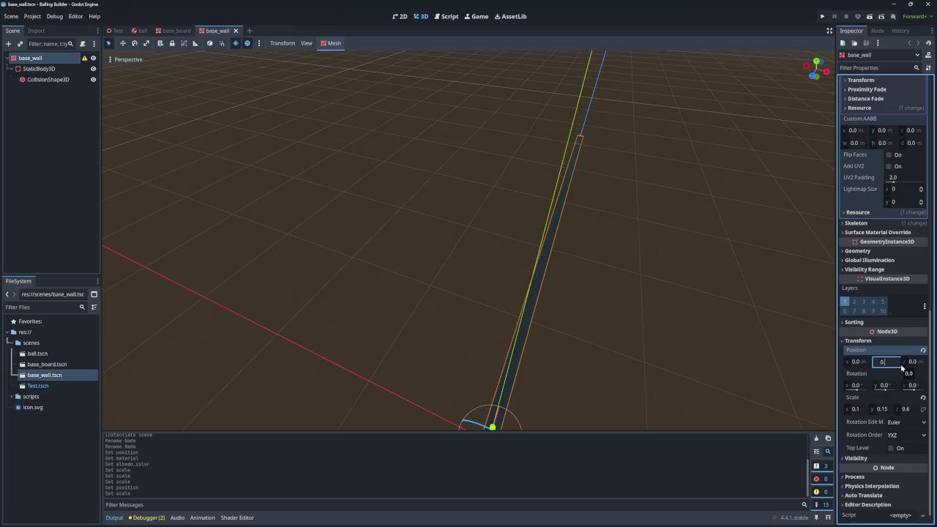
key(Return)
key(ctrl+Tab)
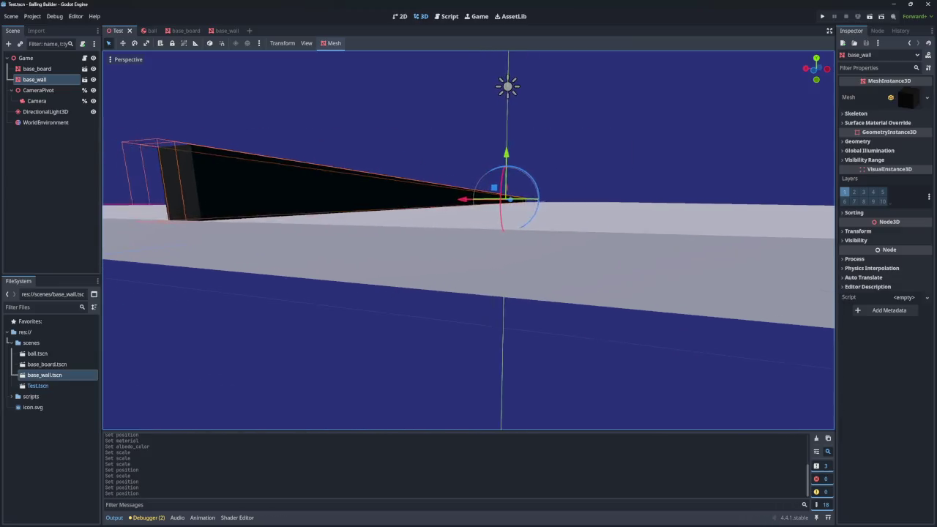
- Set base_wall's root Y position to 0 and save the scene
click(234, 32)
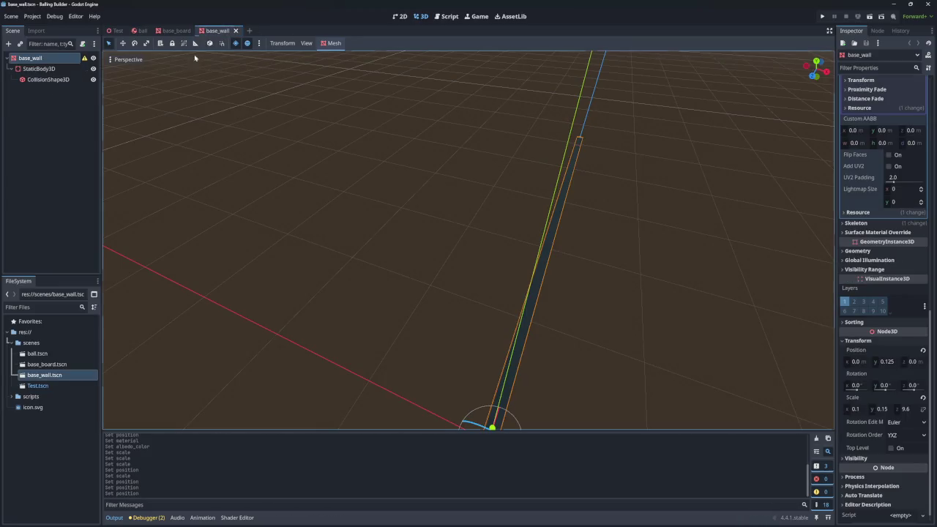
mouse_move(86, 61)
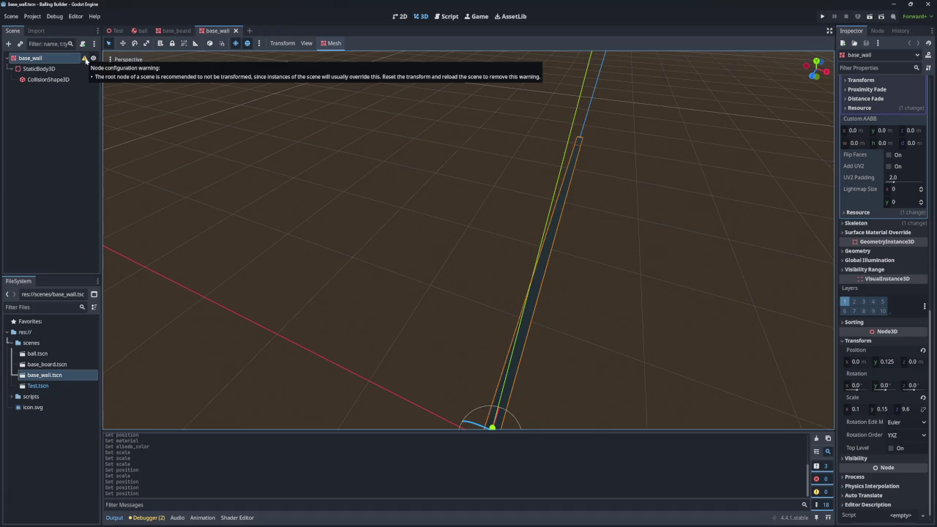
click(887, 361)
text(0)
key(Return)
key(ctrl+s)
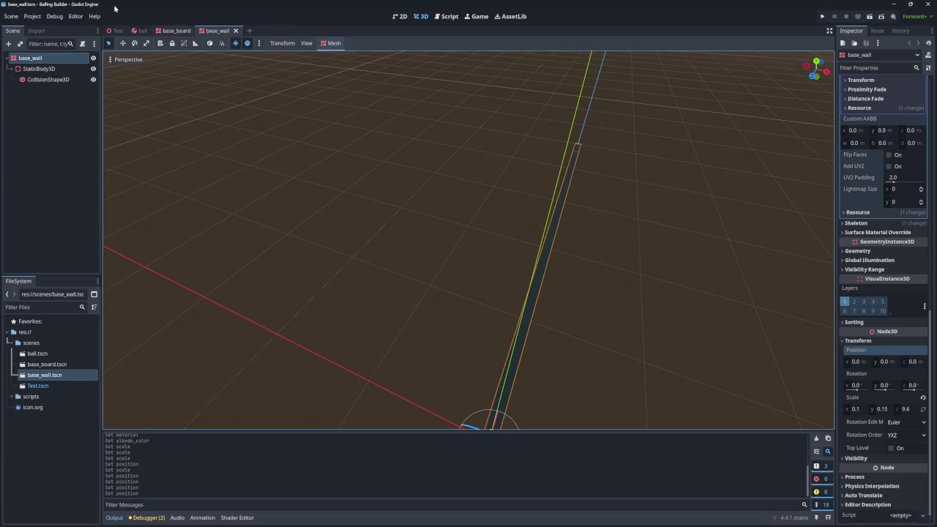
- Frame the wall, then go back to the Test scene looking down onto the board
key(f)
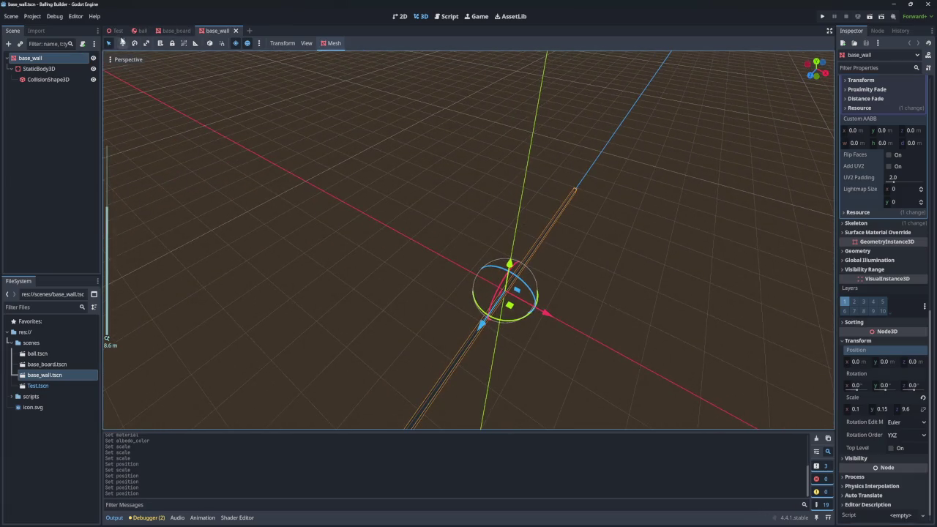
click(117, 30)
drag(630, 234, 649, 265)
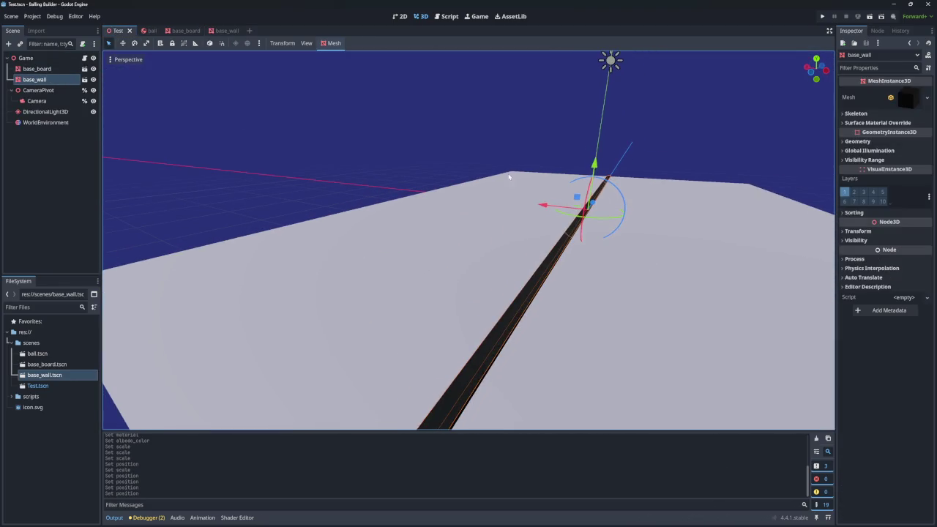
- Move the Test scene's wall to Y 0.125 and X 3.15 along the board's edge
click(844, 231)
click(903, 253)
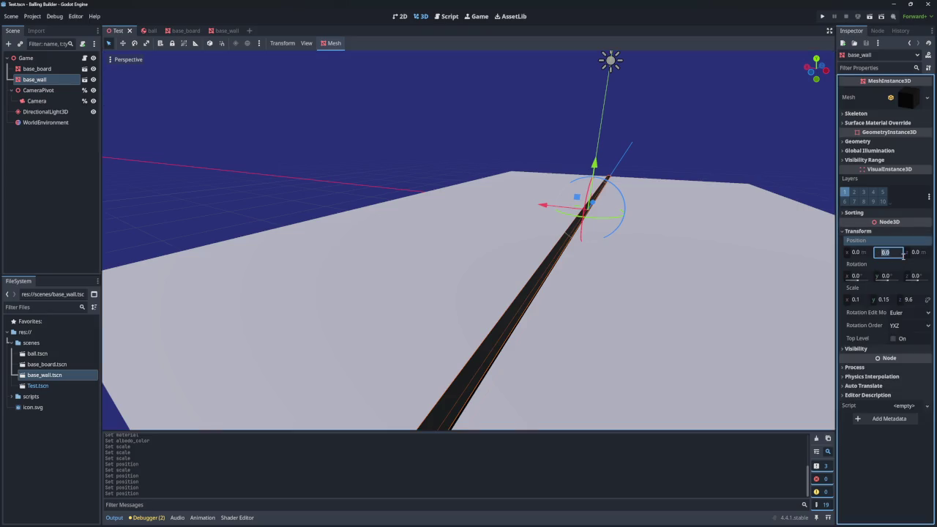
text(9)
key(Return)
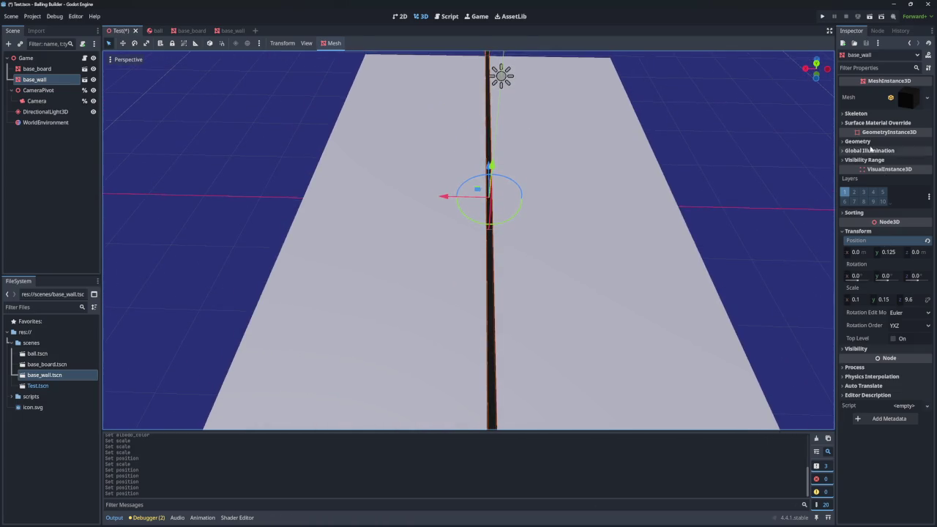
click(856, 252)
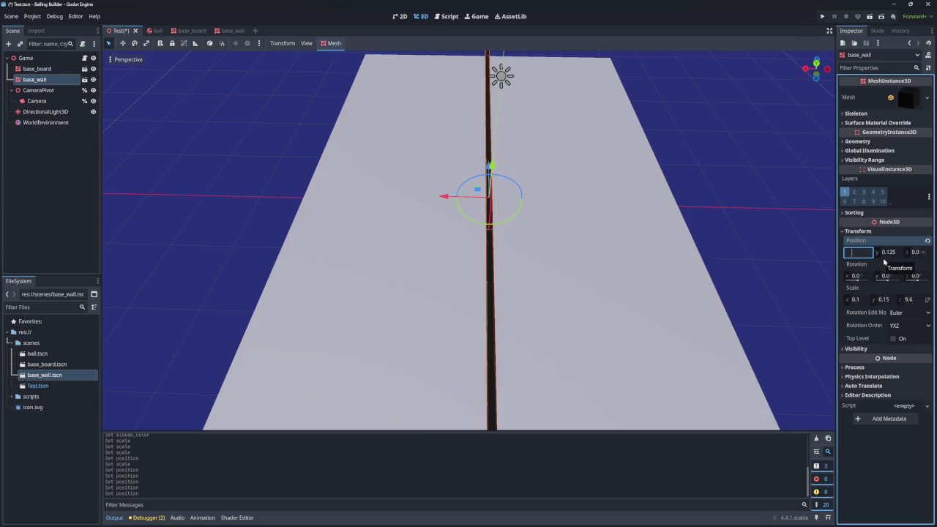
text(635)
key(Return)
click(859, 253)
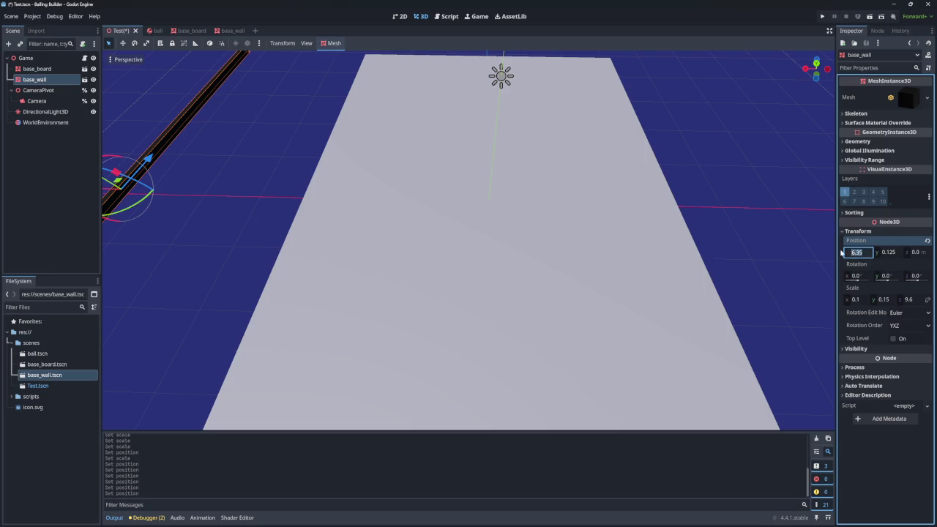
text(-)
key(Return)
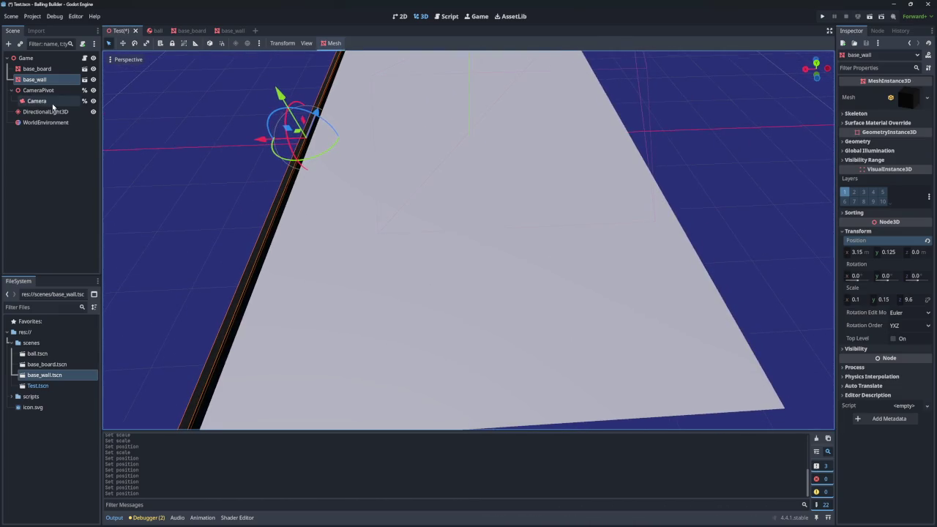
- Rename base_wall to 'left', duplicate it, and name the copy 'right'
double_click(47, 79)
click(61, 80)
key(BackSpace)
key(BackSpace)
key(BackSpace)
text(ft)
key(Return)
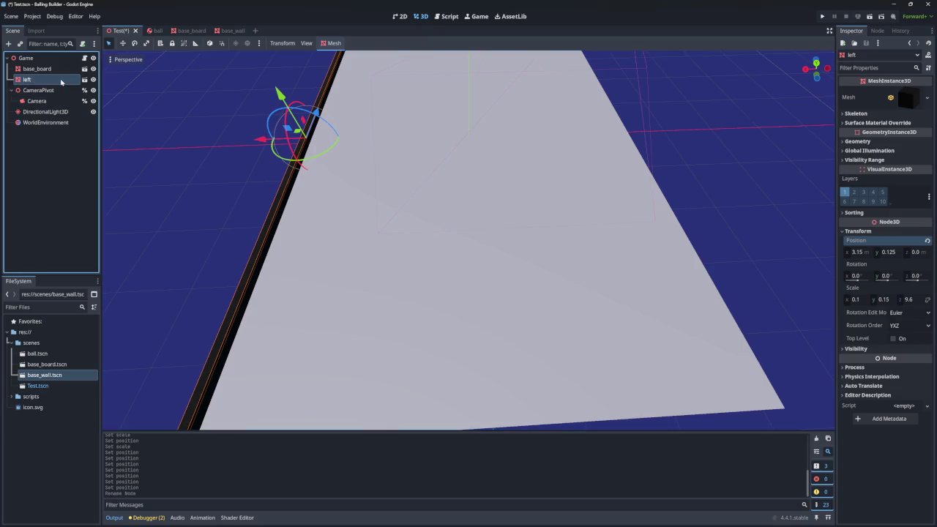
key(ctrl+d)
double_click(44, 91)
click(42, 89)
text(right)
key(Return)
- Append '_wall' to both names, giving left_wall and right_wall
double_click(44, 80)
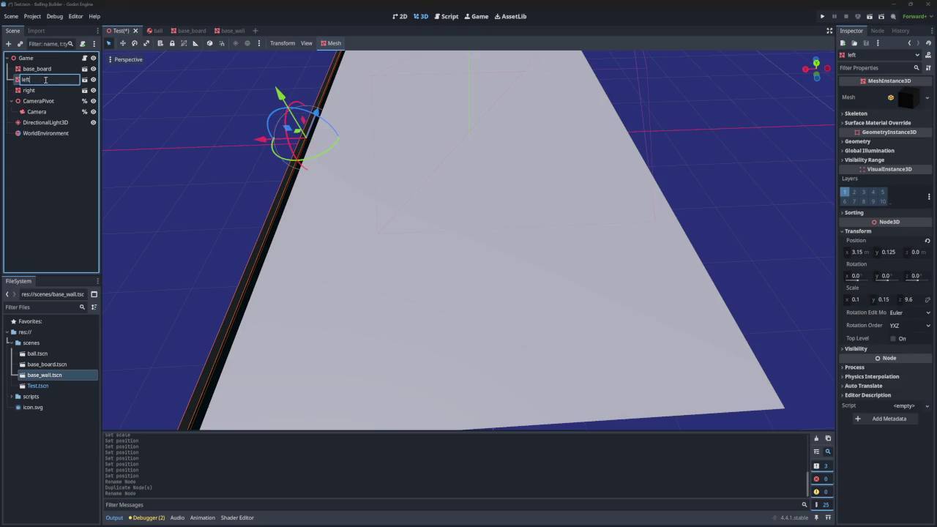
text(_wall)
key(Return)
double_click(50, 90)
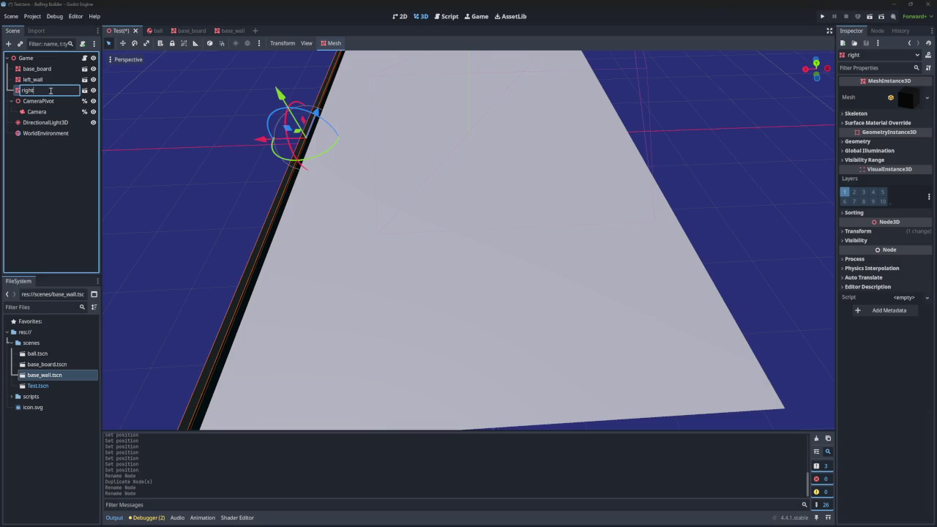
text(_wall)
key(Return)
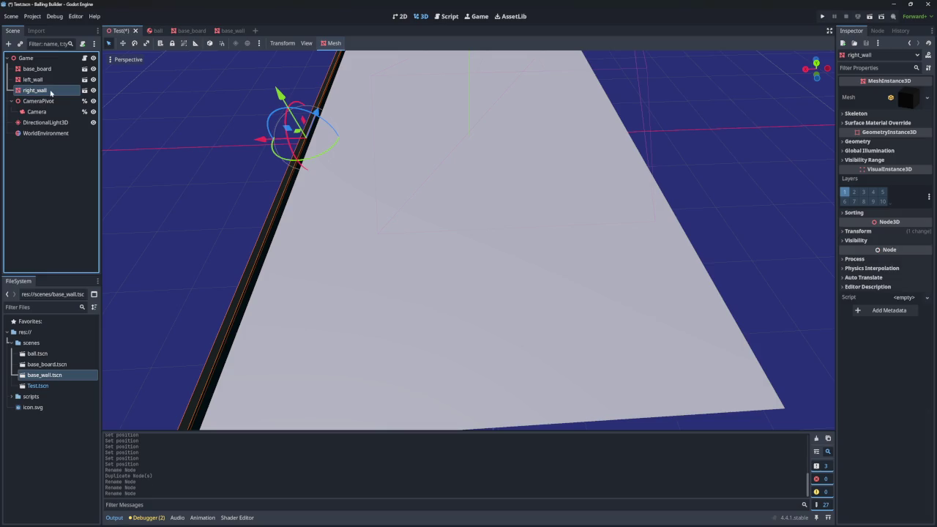
- Drag right_wall across toward the board's opposite edge
mouse_move(267, 143)
mouse_down()
mouse_move(498, 132)
mouse_move(559, 152)
mouse_move(582, 146)
mouse_up()
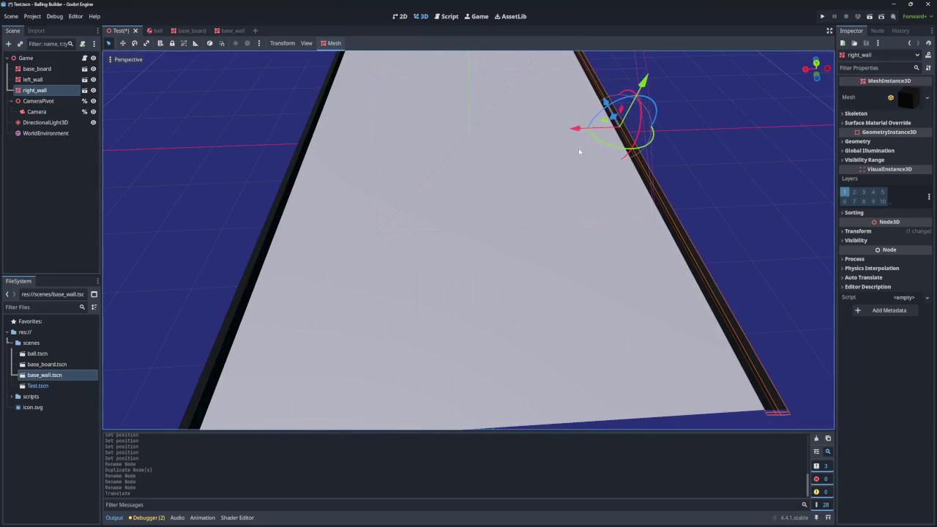
scroll(582, 146, down, 3)
drag(468, 242, 351, 241)
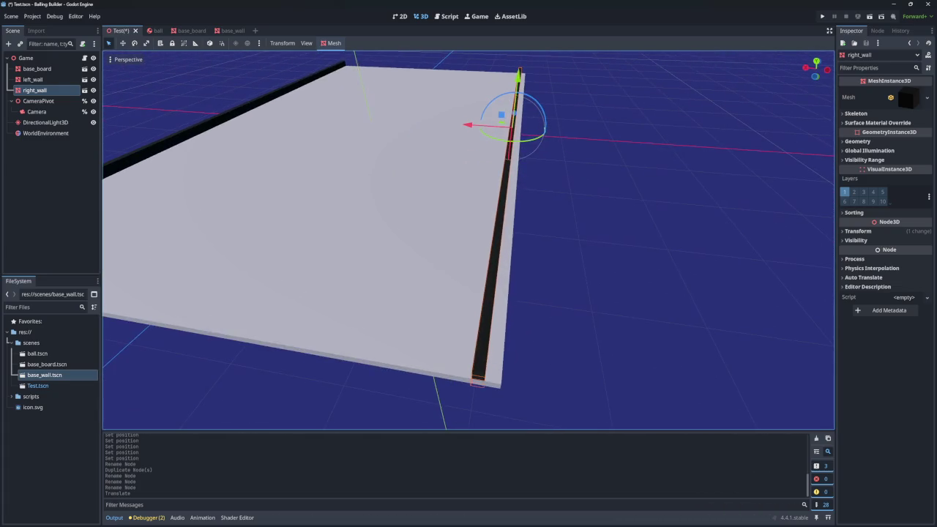
drag(467, 125, 476, 127)
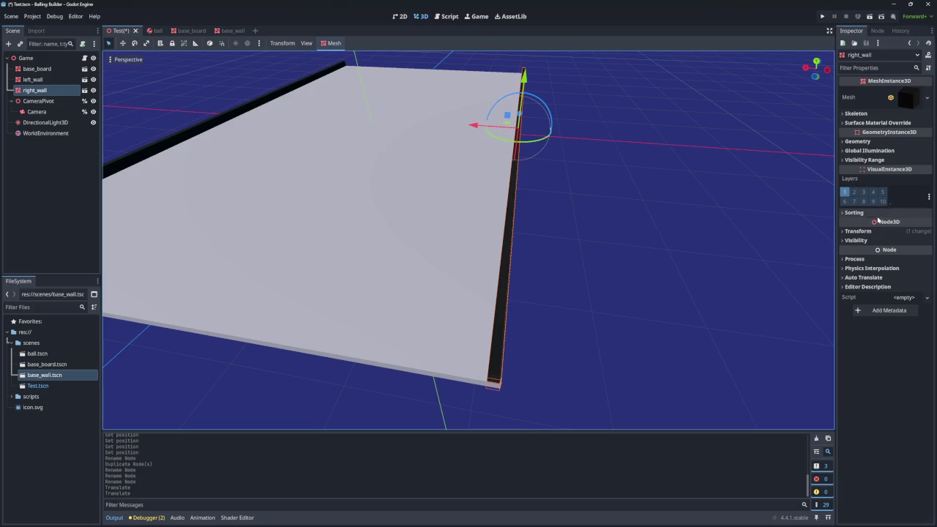
- Set right_wall's X position to -3.15 and duplicate it as right_wall2
click(845, 233)
click(869, 252)
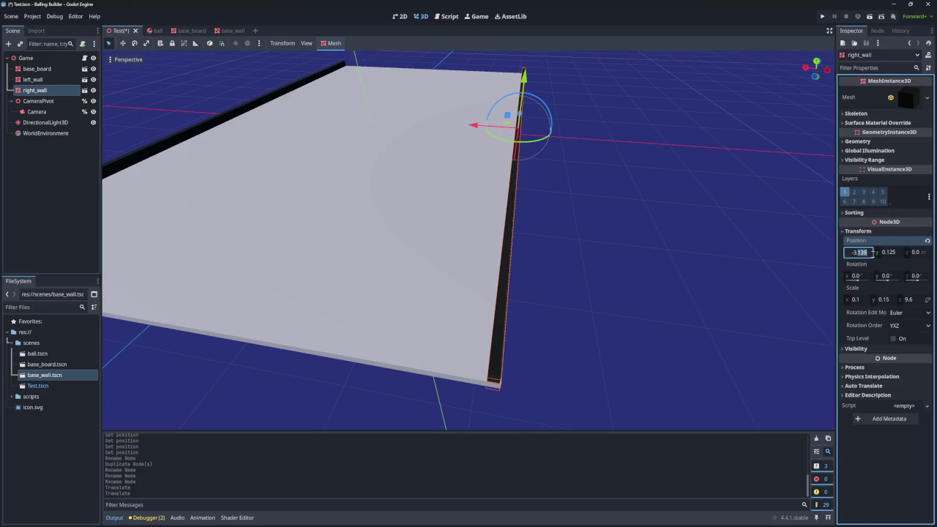
key(BackSpace)
text(5)
key(Return)
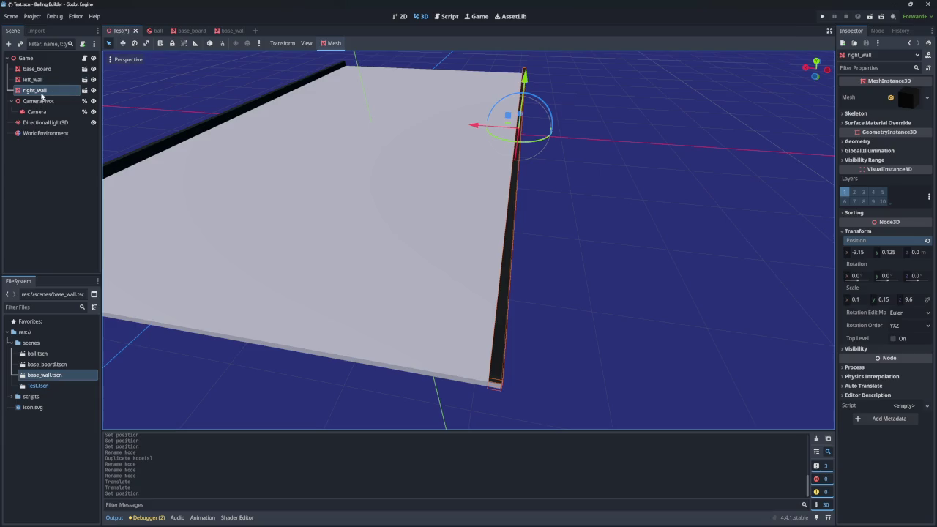
key(ctrl+d)
double_click(46, 101)
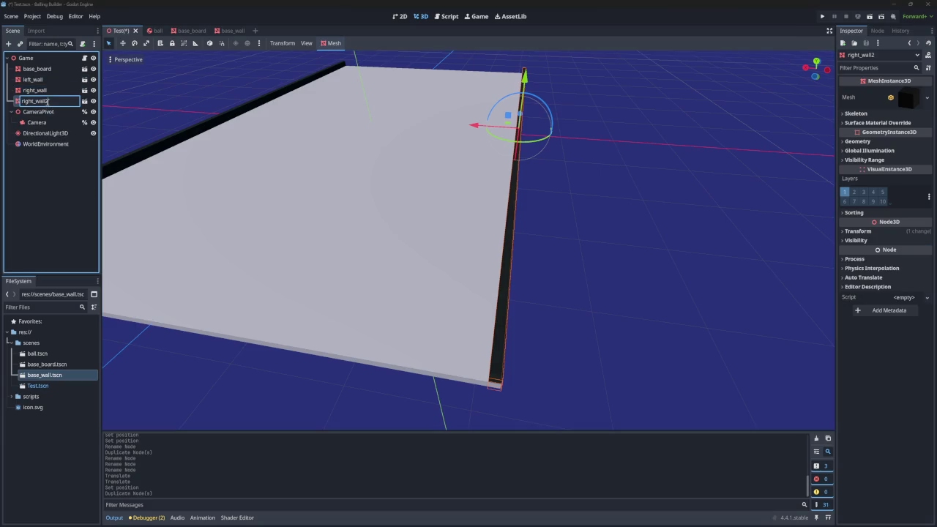
- Rename the copy back_wall and set its Z scale to 0.1
text(Bac)
text(back)
text(_wall)
key(Return)
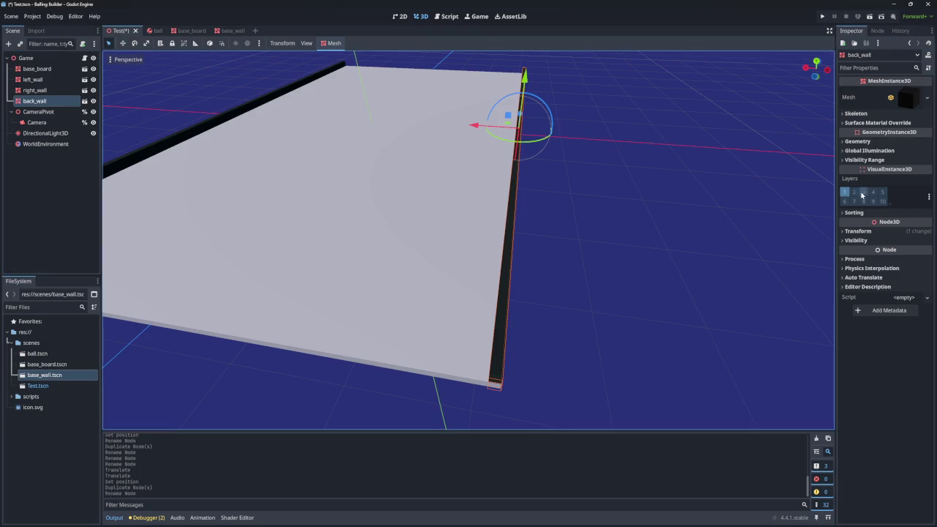
click(857, 230)
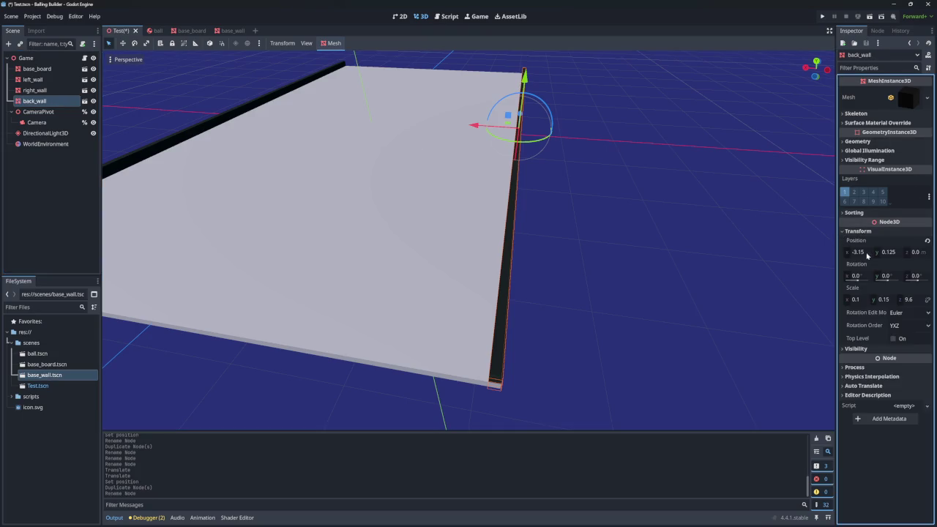
click(859, 301)
click(916, 300)
text(0.)
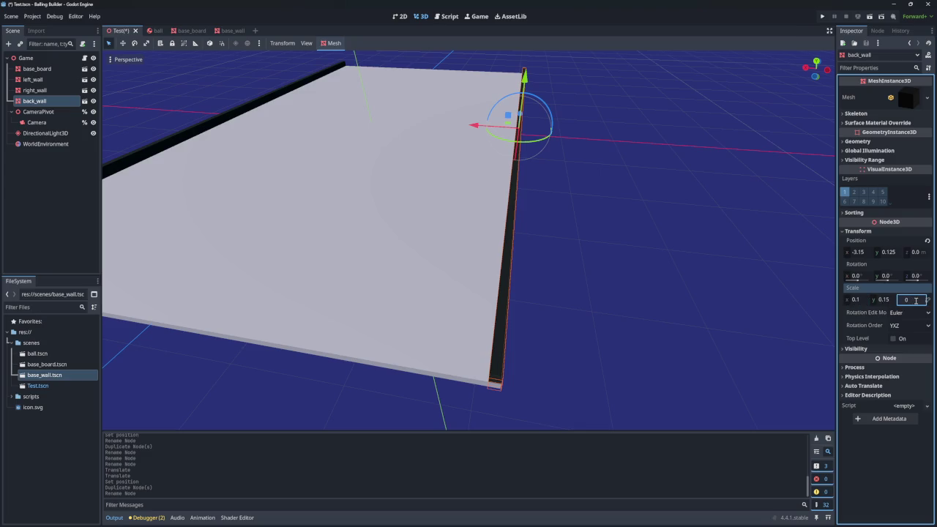
text(1)
key(Return)
- Lengthen back_wall's X scale to 6.3 so it spans the board
click(859, 300)
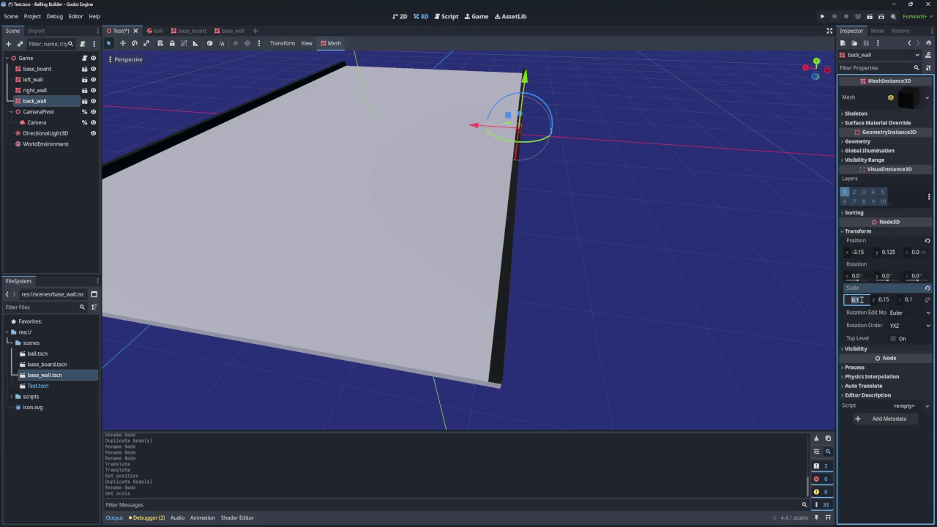
key(BackSpace)
text(.1)
key(Return)
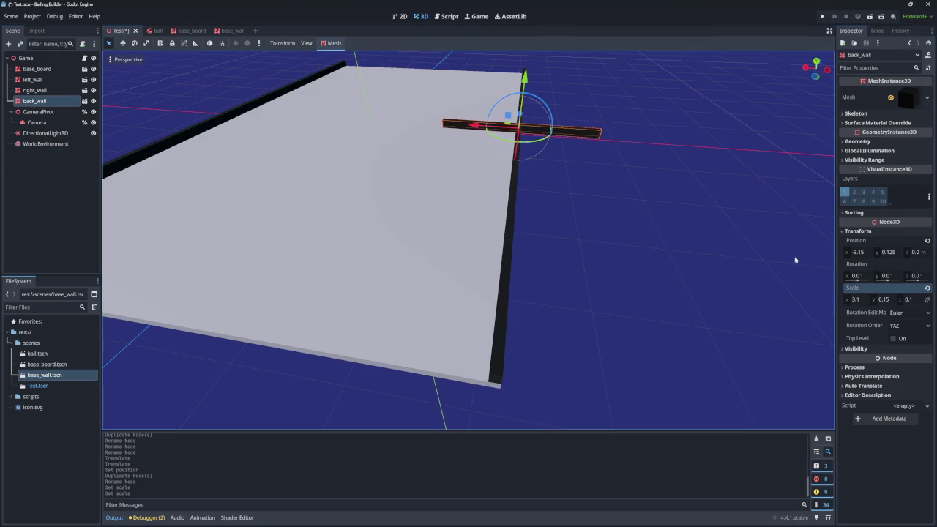
click(860, 299)
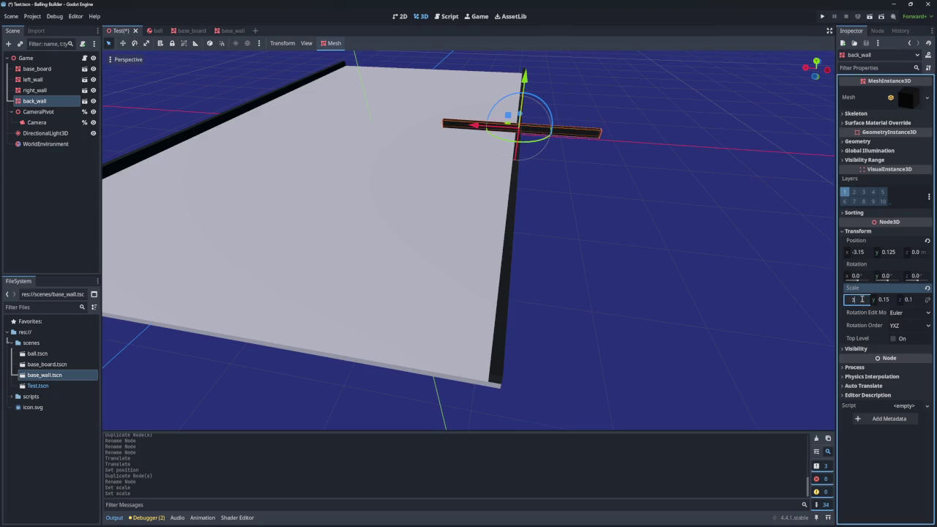
text(6.2)
key(Return)
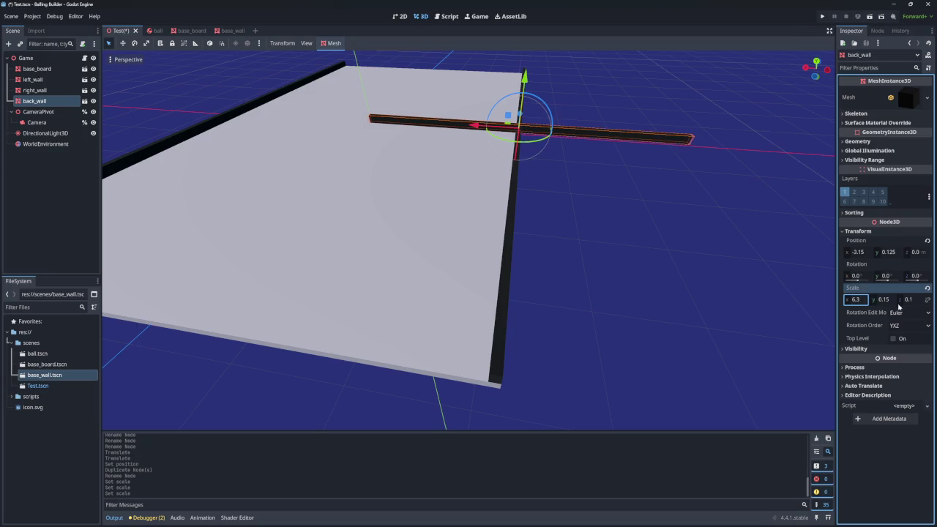
- Place back_wall at X 0 and Z -4.75 on the board's far edge
click(888, 253)
click(858, 252)
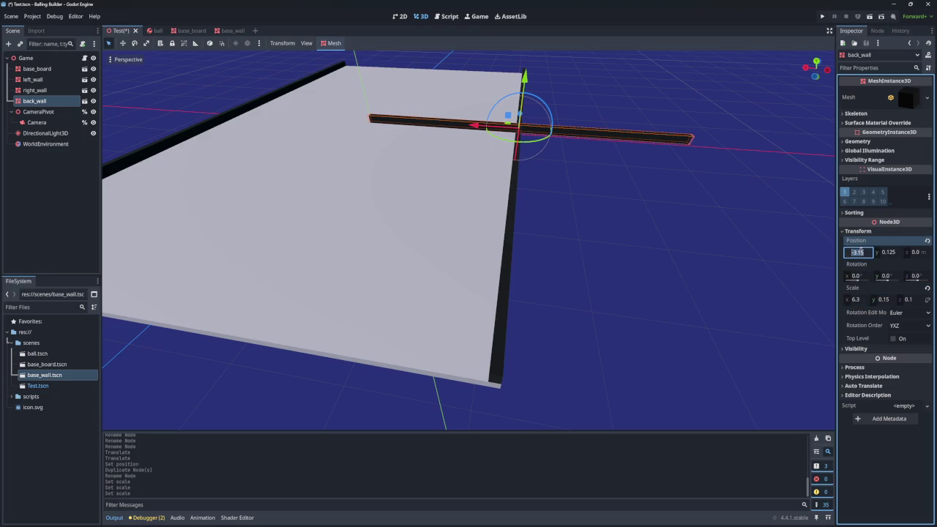
text(0)
key(Return)
click(920, 253)
text(-4.)
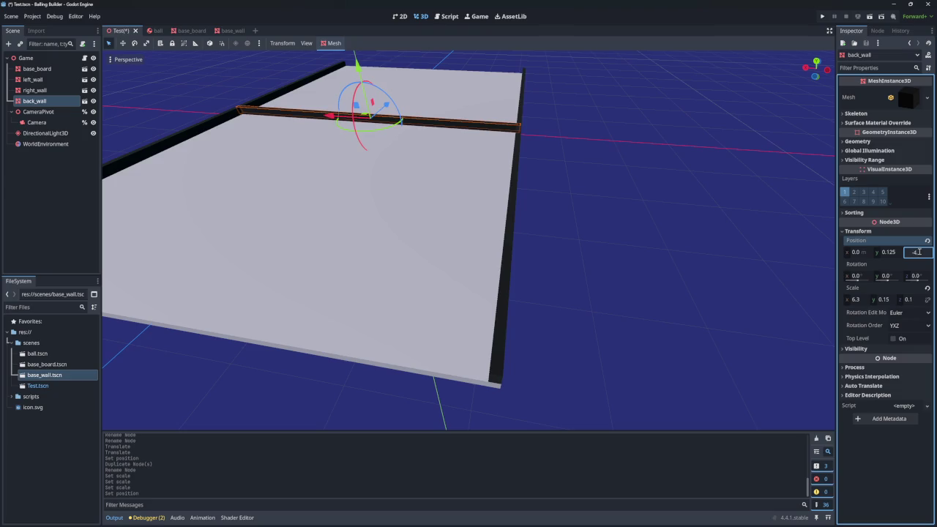
text(75)
key(Return)
- Fly around the back wall's corners and trim its X scale to 6.2
drag(468, 242, 278, 231)
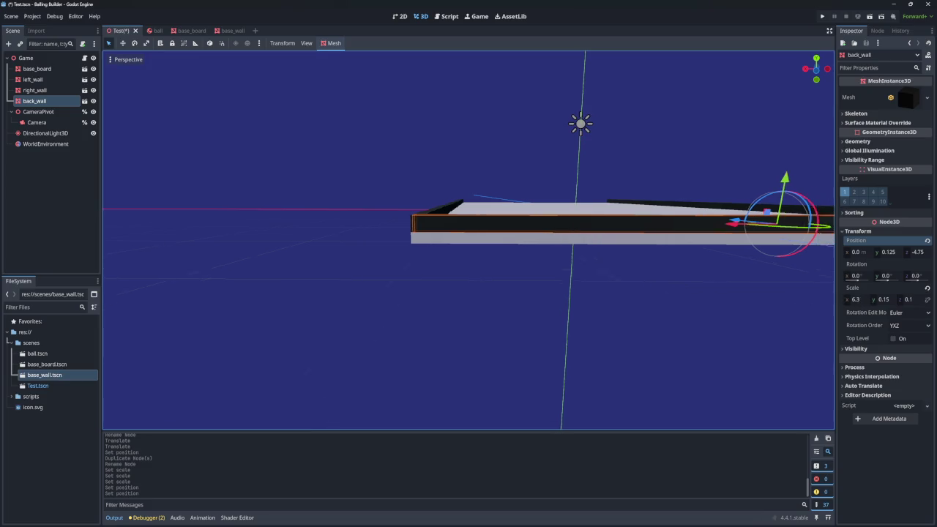
key(w)
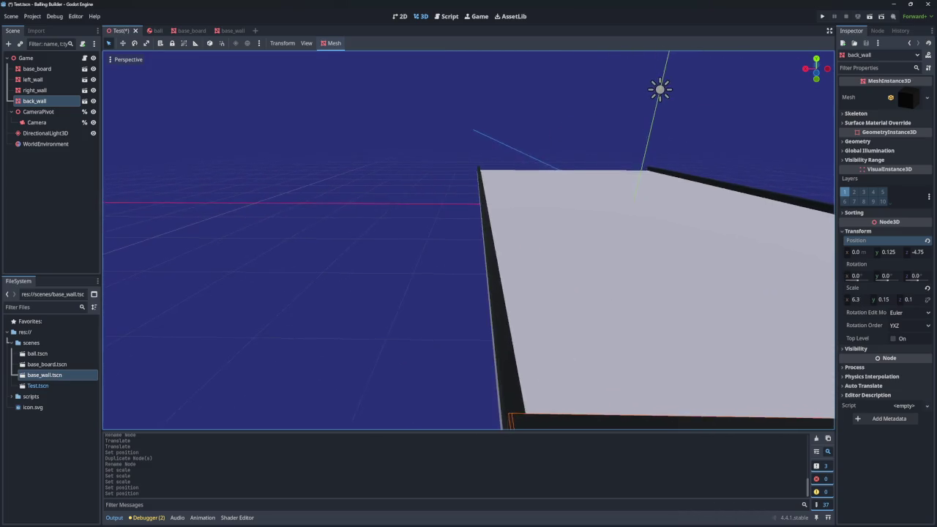
key(w)
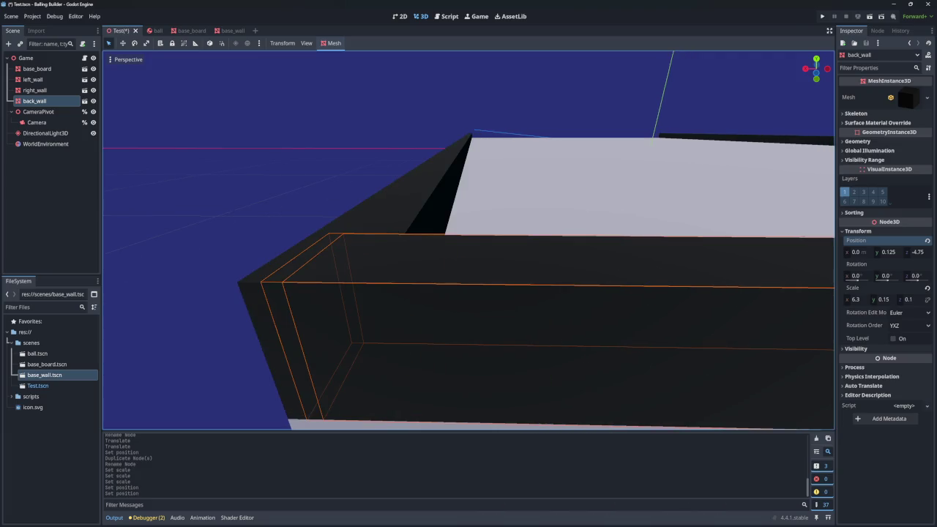
key(a)
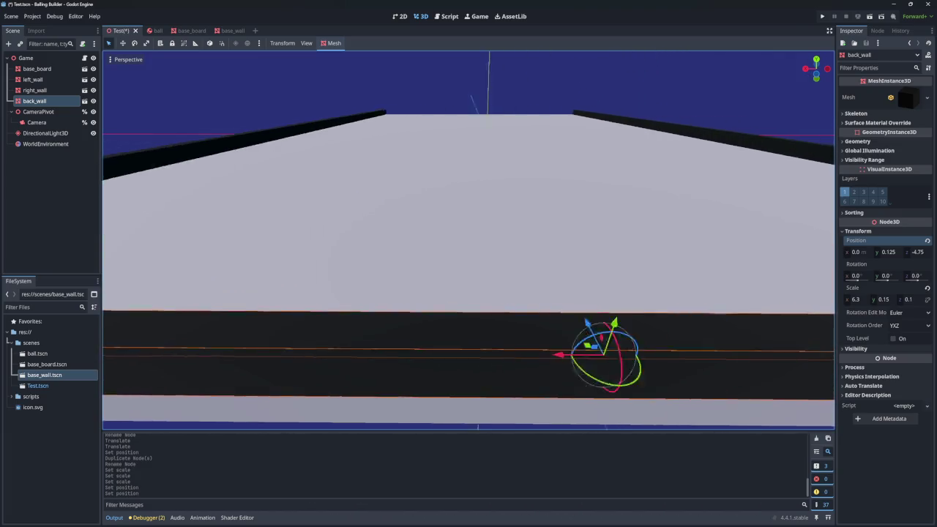
key(d)
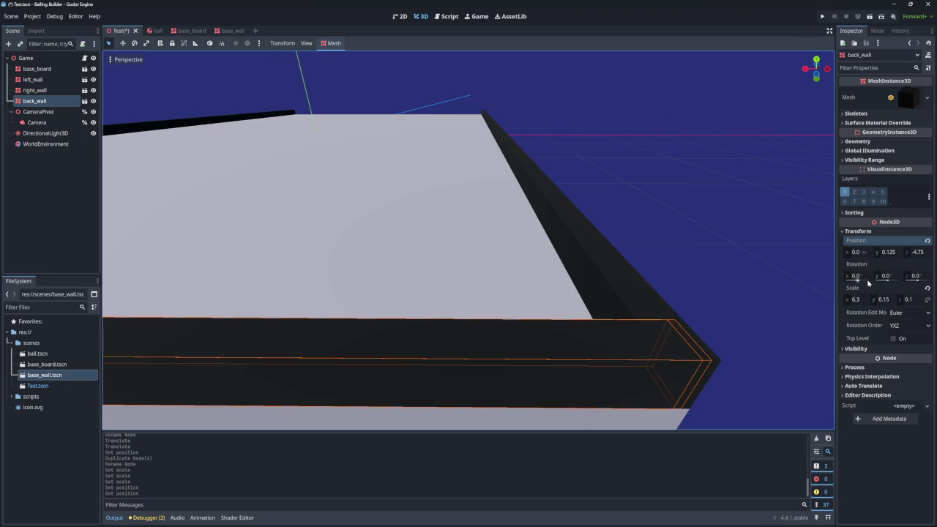
click(863, 298)
text(6.2)
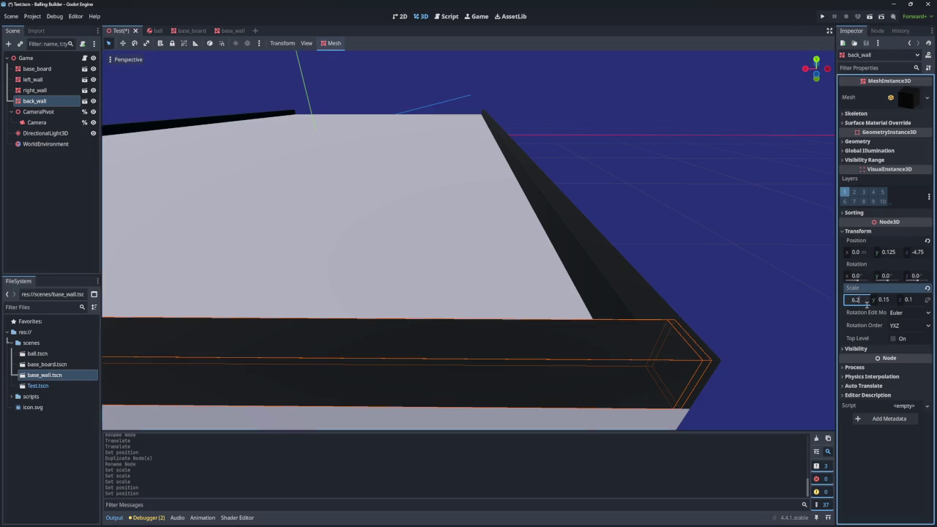
key(Return)
key(q)
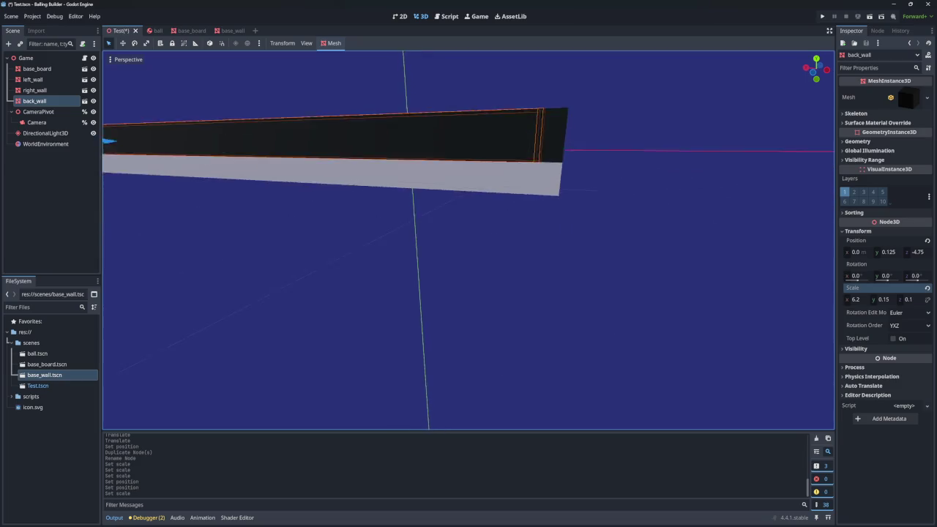
key(e)
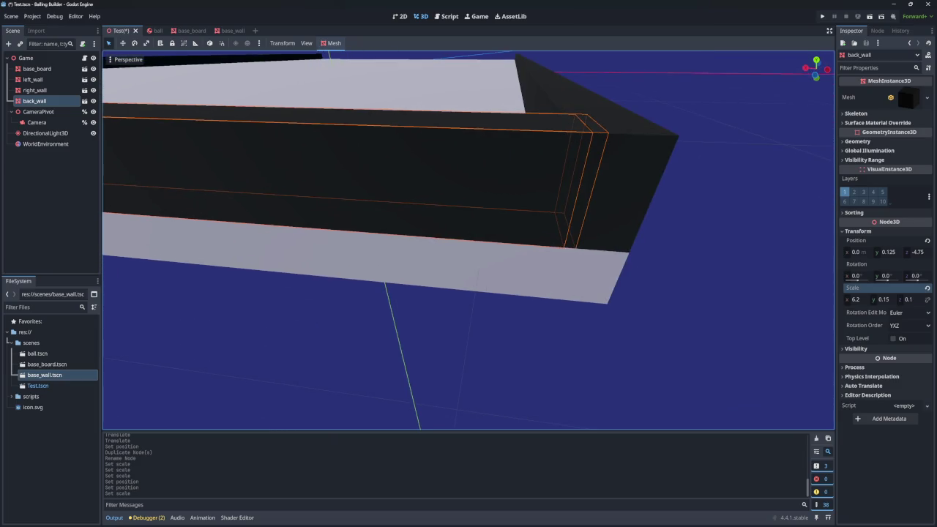
key(w)
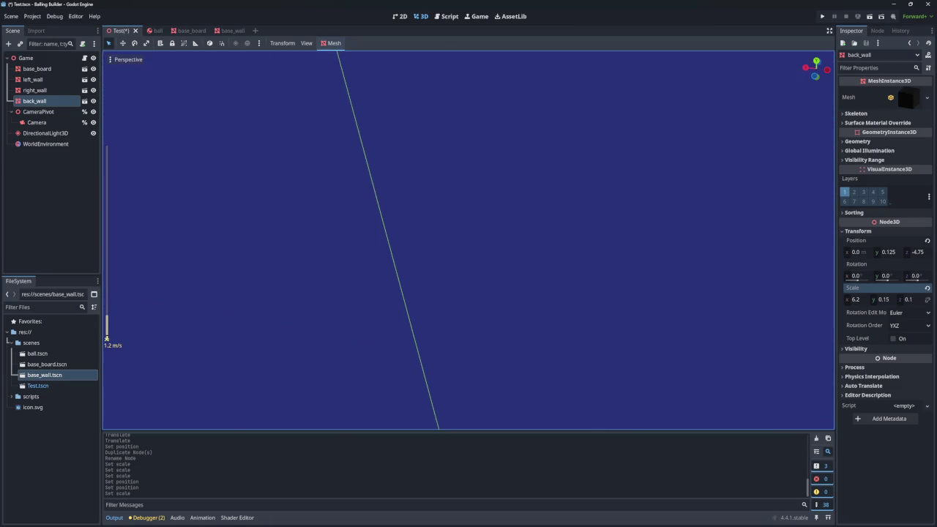
key(s)
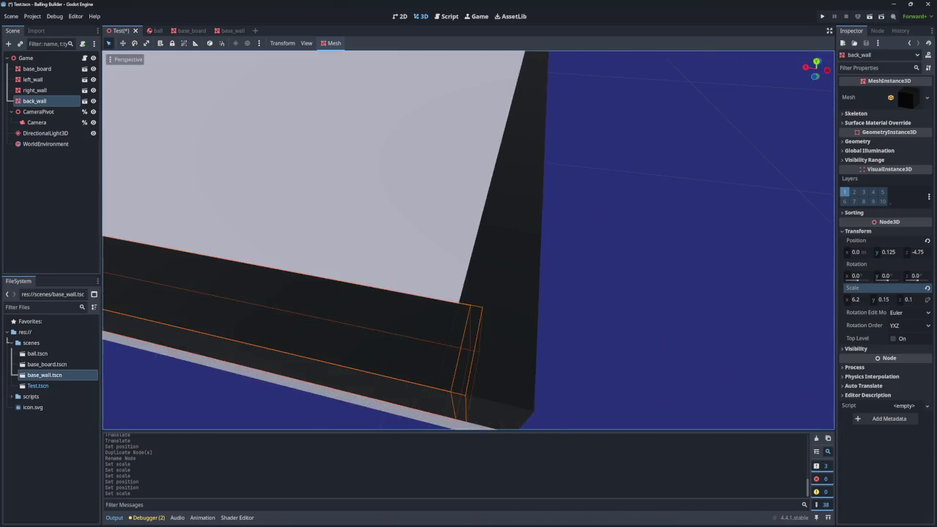
- Try a Z position of -4.7, undo it, and nudge the X position to 0.01
scroll(468, 240, down, 4)
key(q)
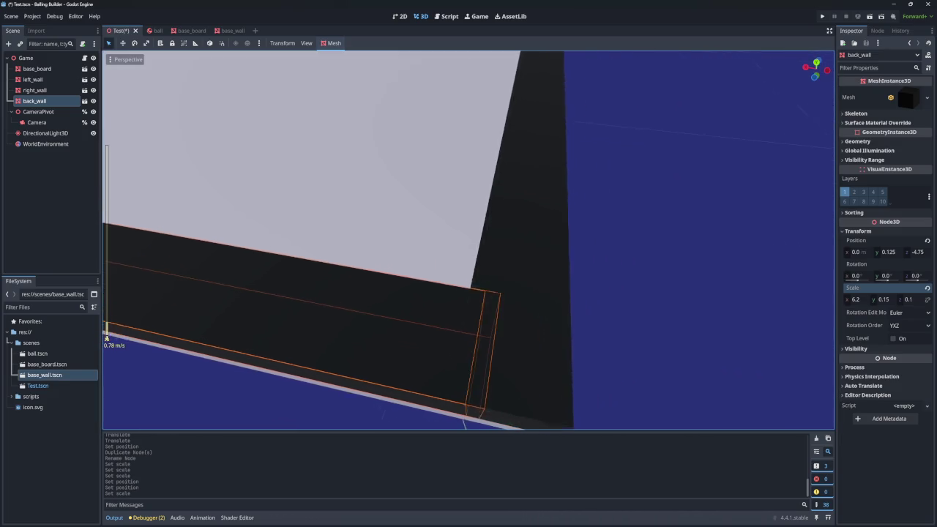
key(w)
key(s)
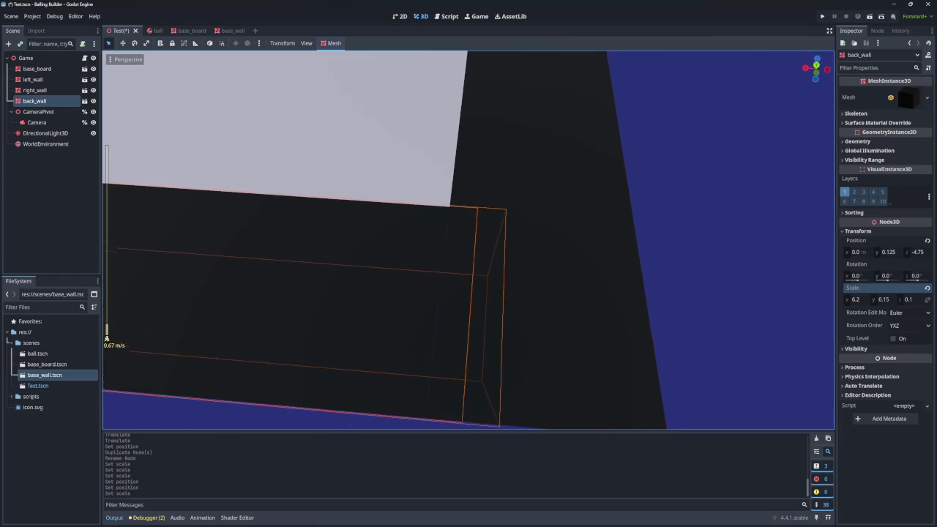
click(926, 254)
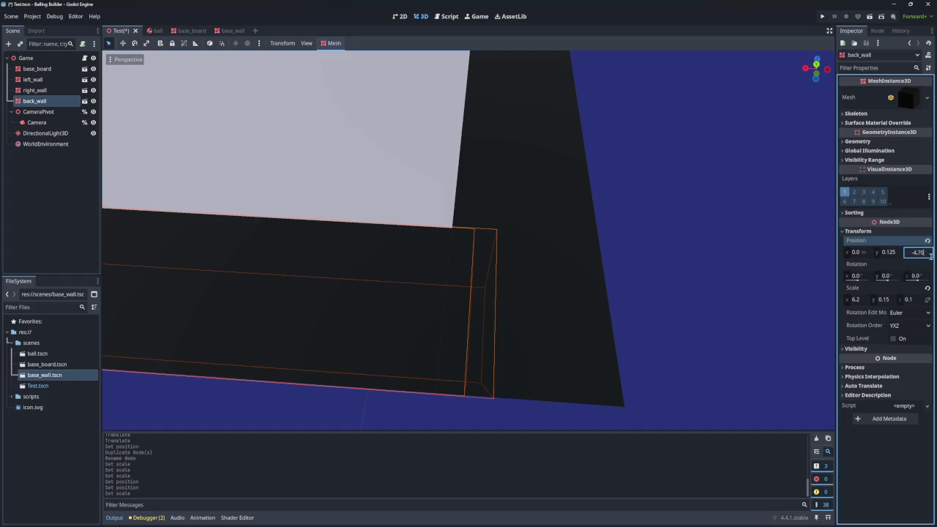
key(Return)
key(ctrl+z)
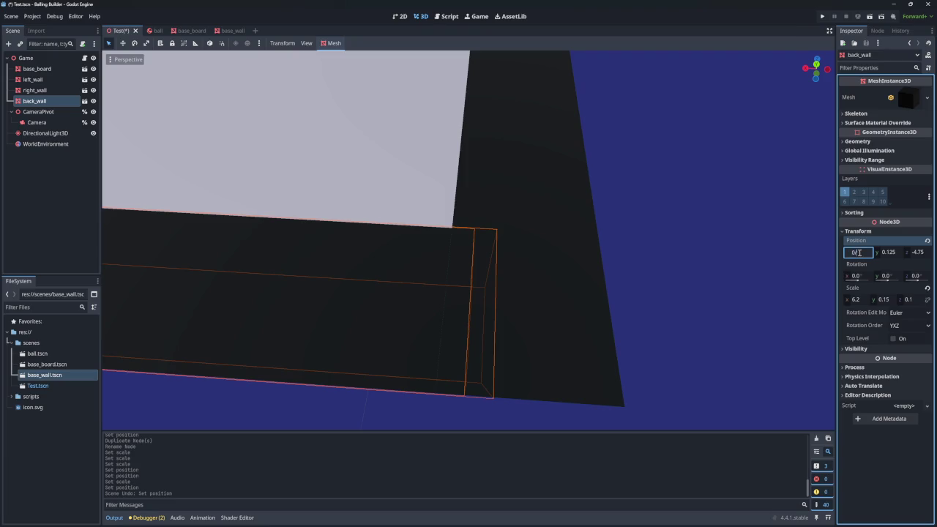
key(Return)
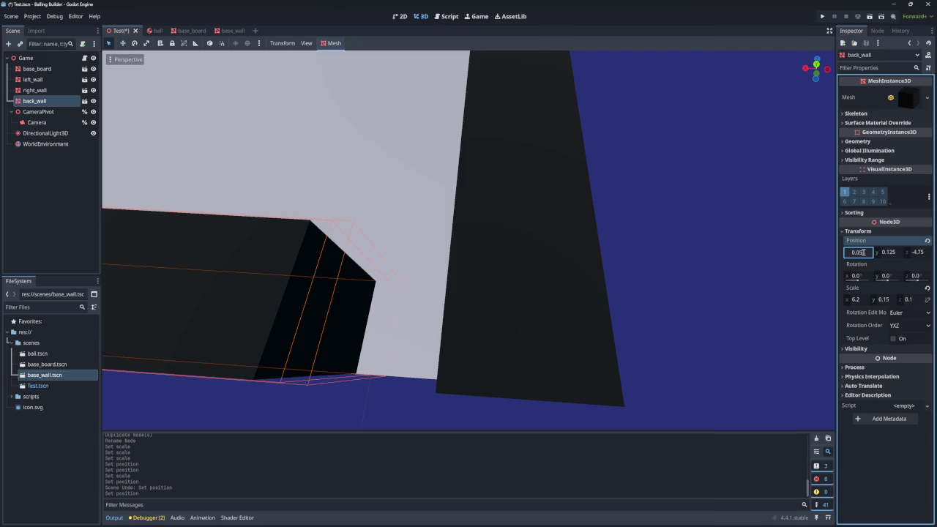
key(BackSpace)
text(1)
key(Return)
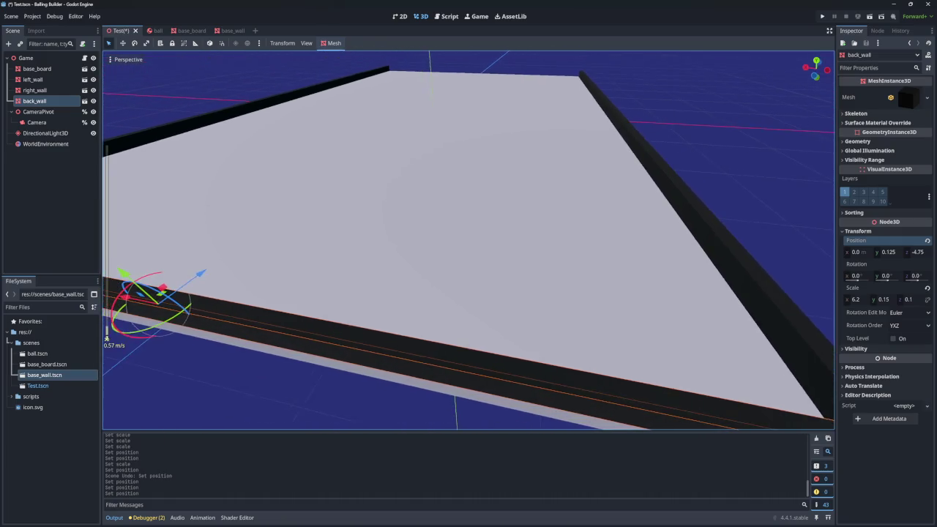
scroll(468, 241, up, 5)
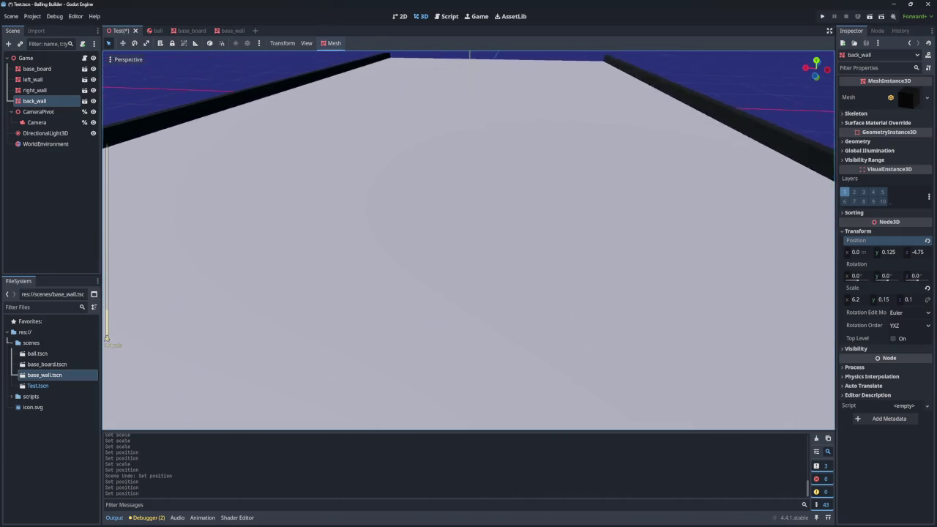
scroll(510, 166, up, 2)
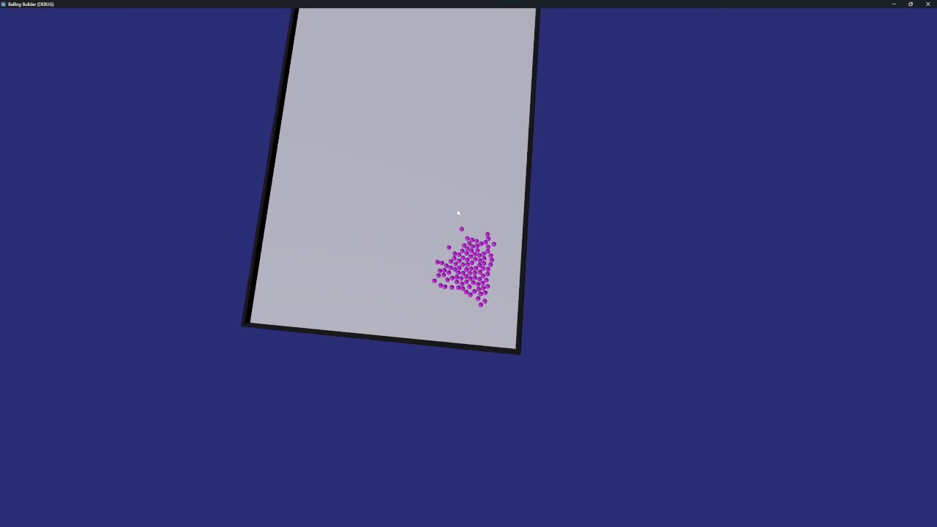
- Stop the test run after watching the marbles pile into a corner
key(alt+F4)
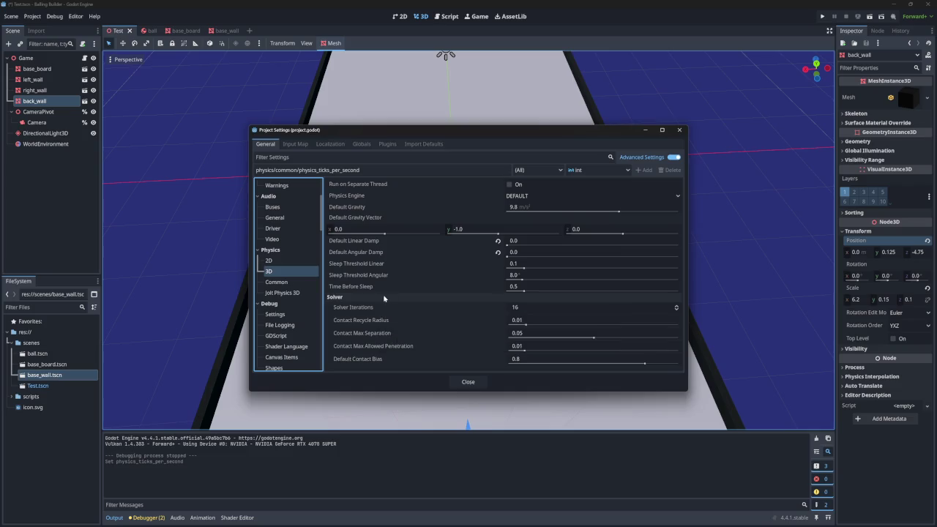
- Close Project Settings, run the marble test again, and stop the game
click(528, 307)
text(32)
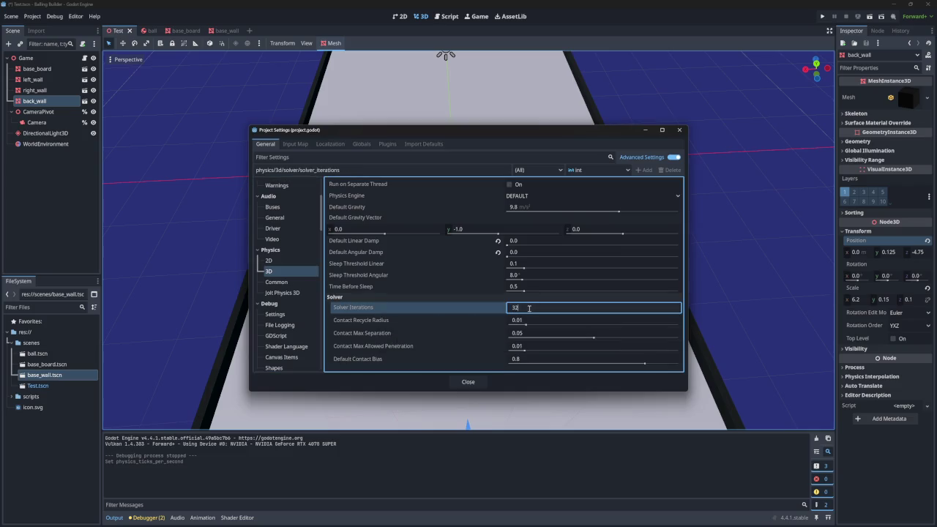
click(679, 130)
key(F5)
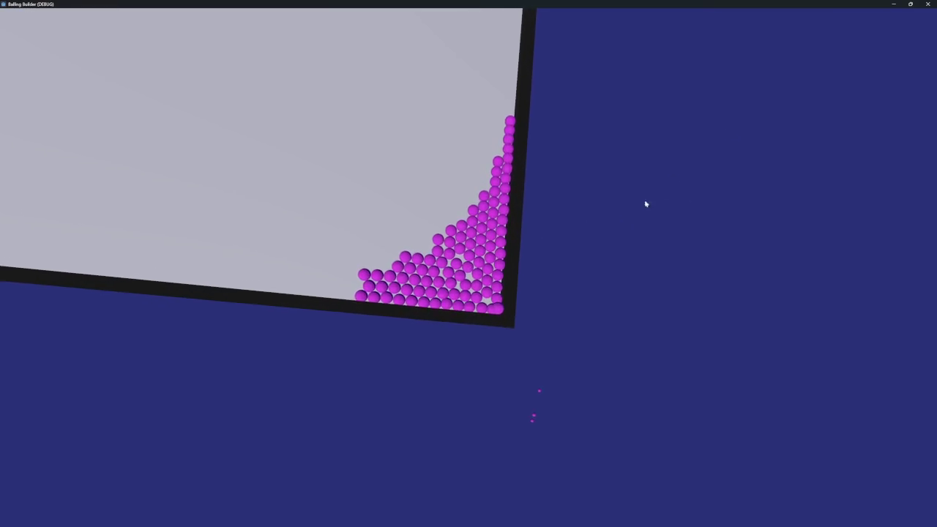
key(alt+F4)
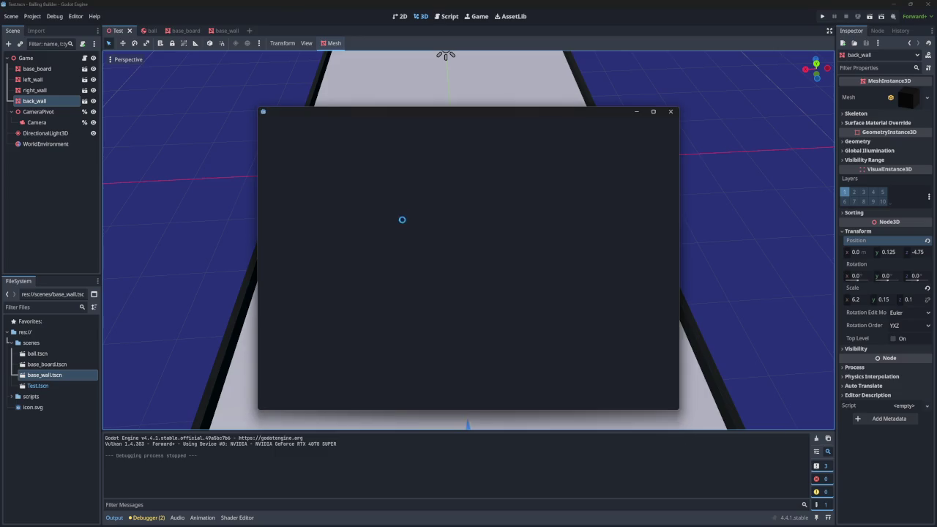
- Open the 2Dballing project for editing from the Project Manager
click(362, 165)
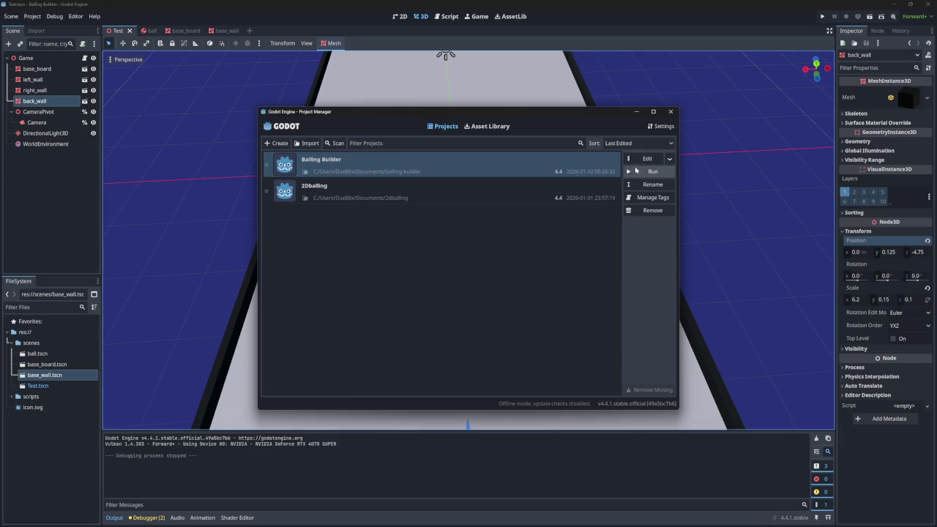
click(607, 193)
click(656, 161)
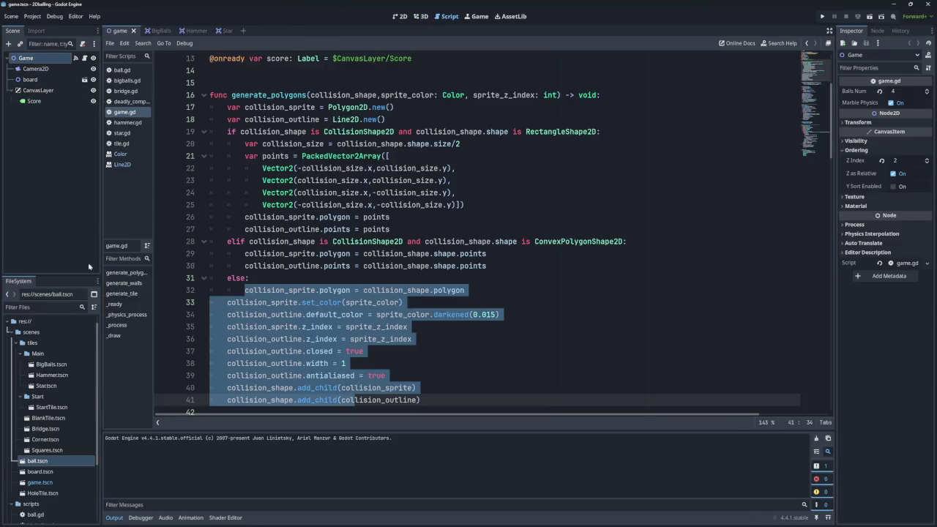
scroll(69, 394, down, 3)
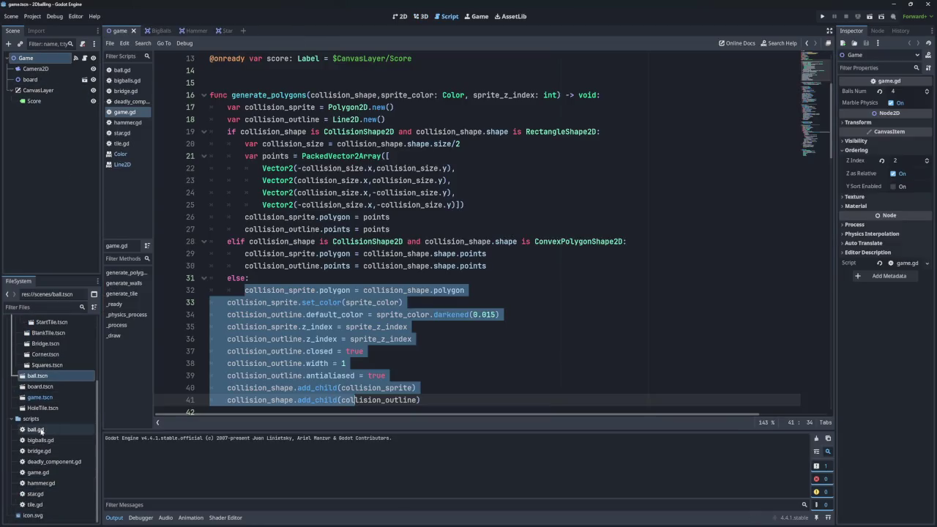
scroll(43, 396, up, 1)
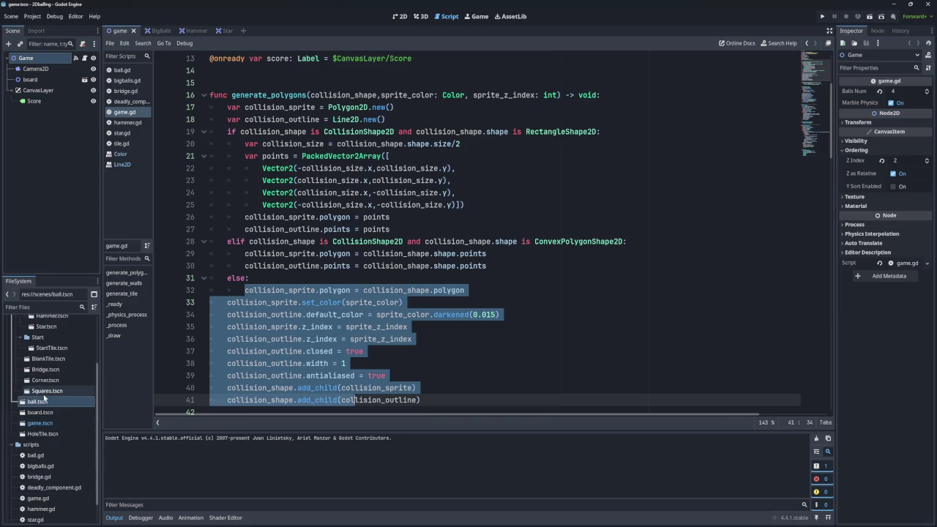
- Open Squares.tscn in 2D and inspect the Right wall and MainBoard collision shapes
double_click(48, 392)
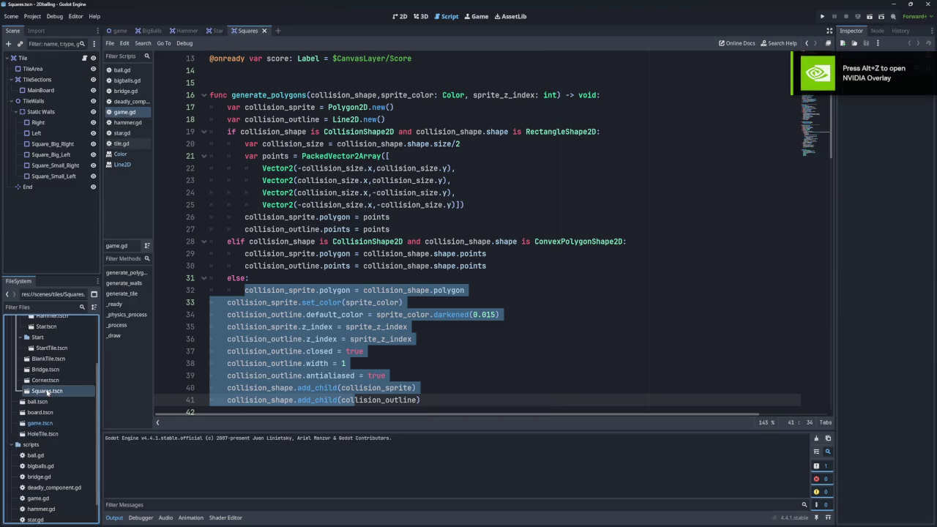
click(399, 17)
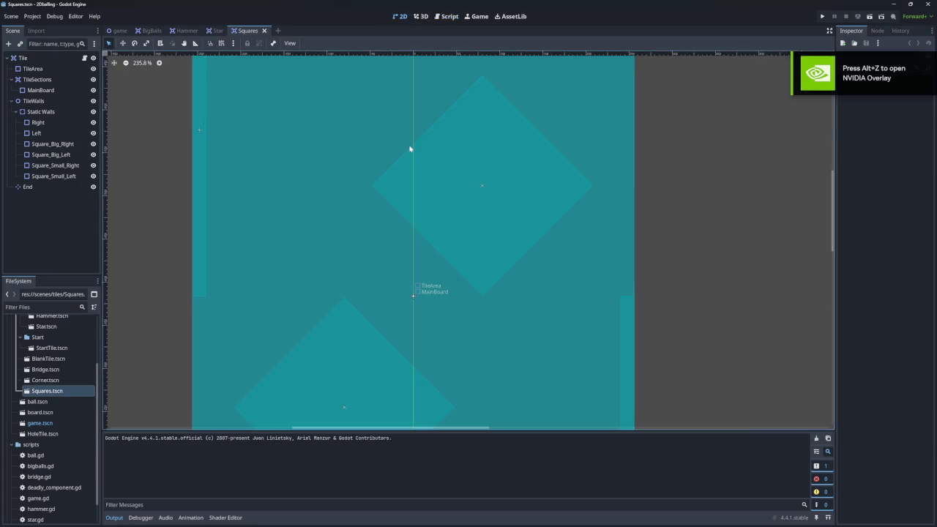
click(627, 343)
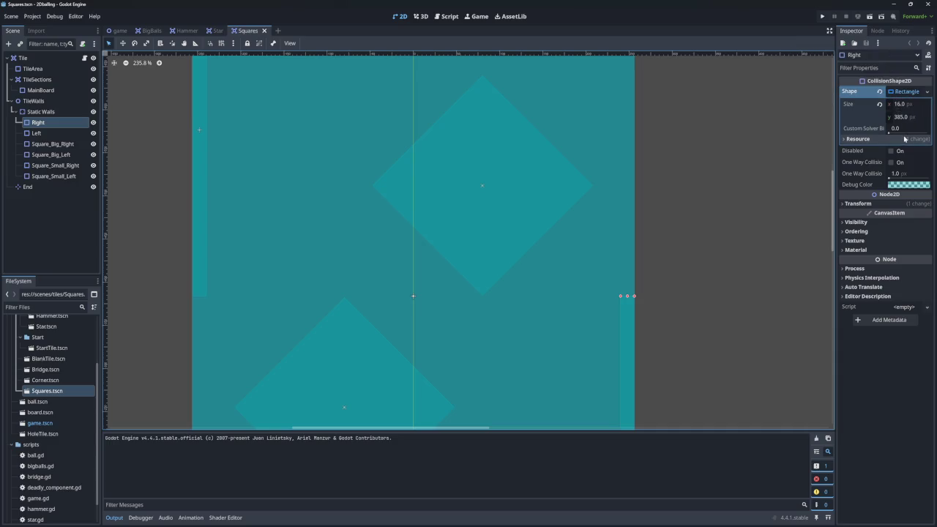
scroll(594, 194, down, 5)
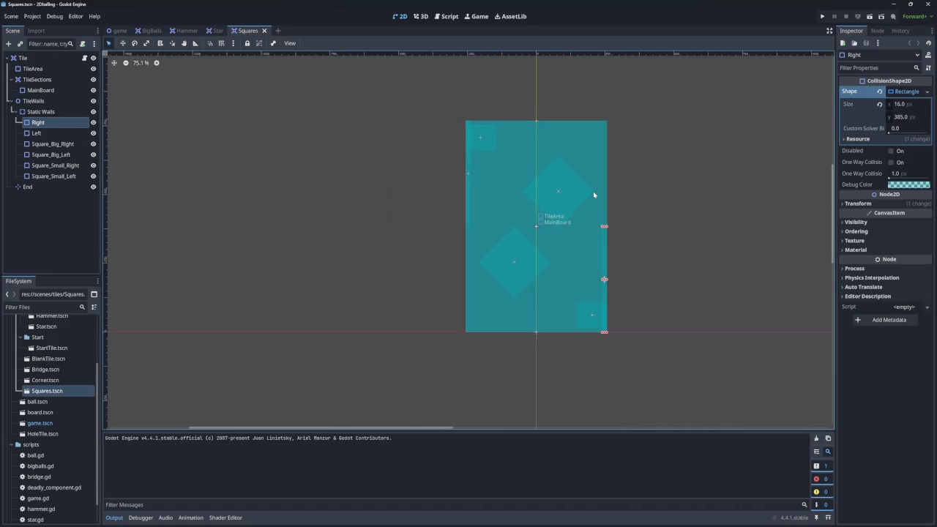
click(563, 260)
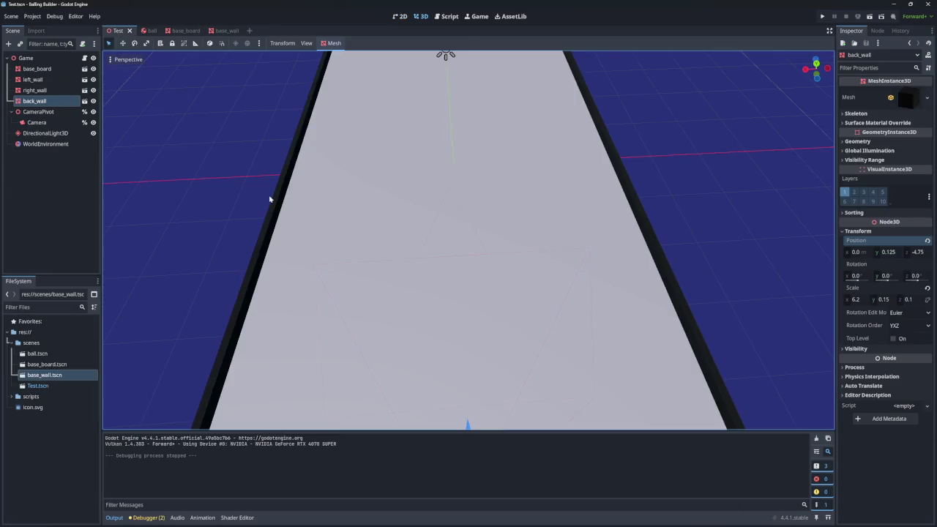
- Compare the base_board and base_wall scenes against the main Test scene
click(179, 31)
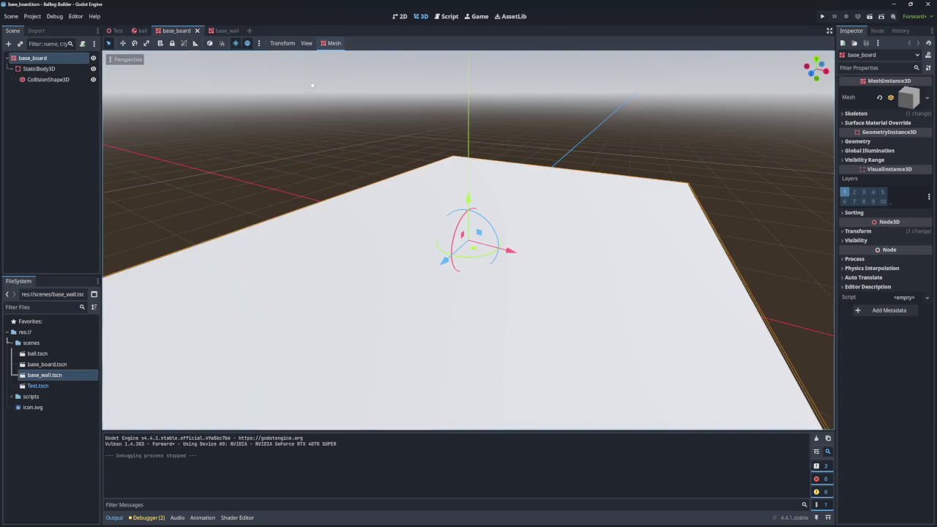
click(226, 31)
click(858, 340)
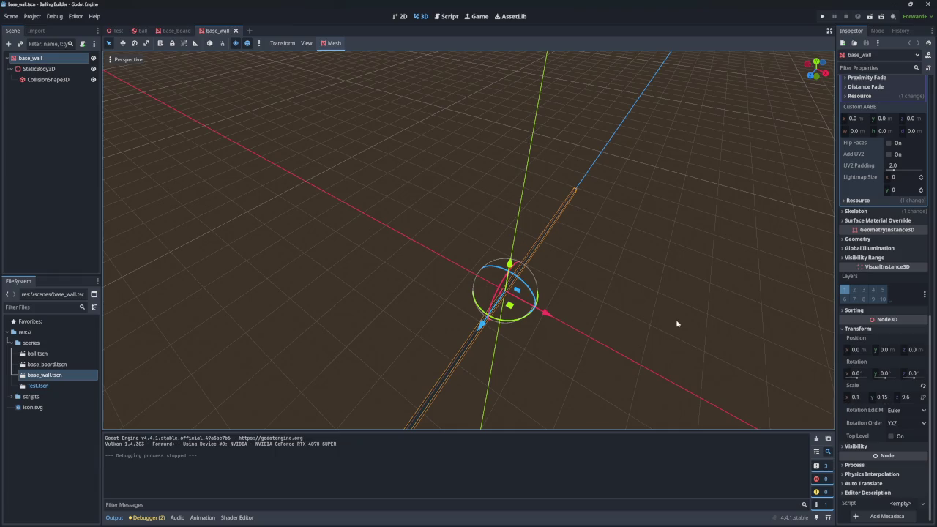
click(117, 31)
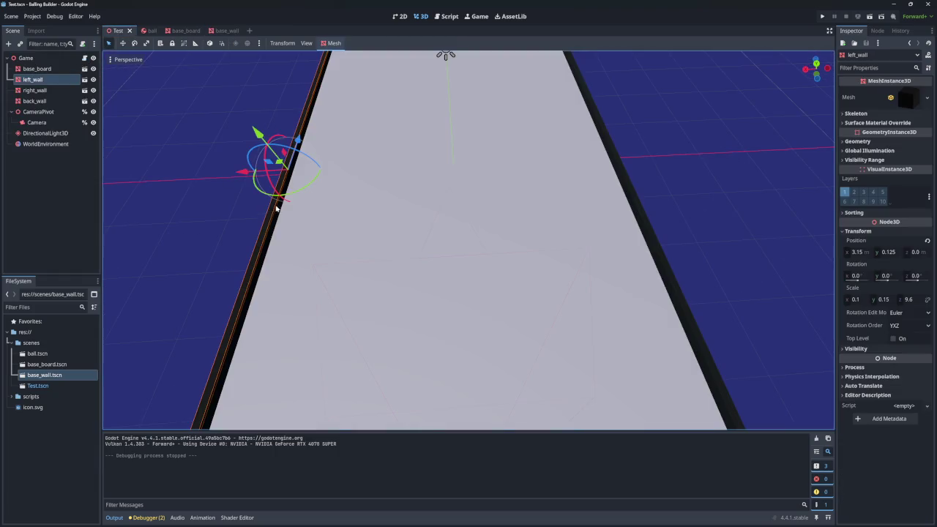
- Set the base_wall scale to 0.1, 0.15, 9.6 in the Inspector
click(226, 31)
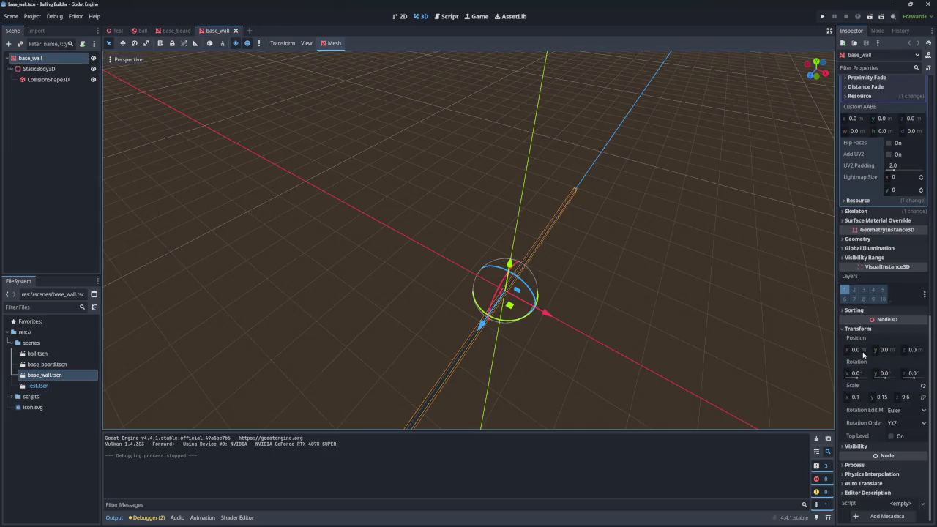
click(880, 397)
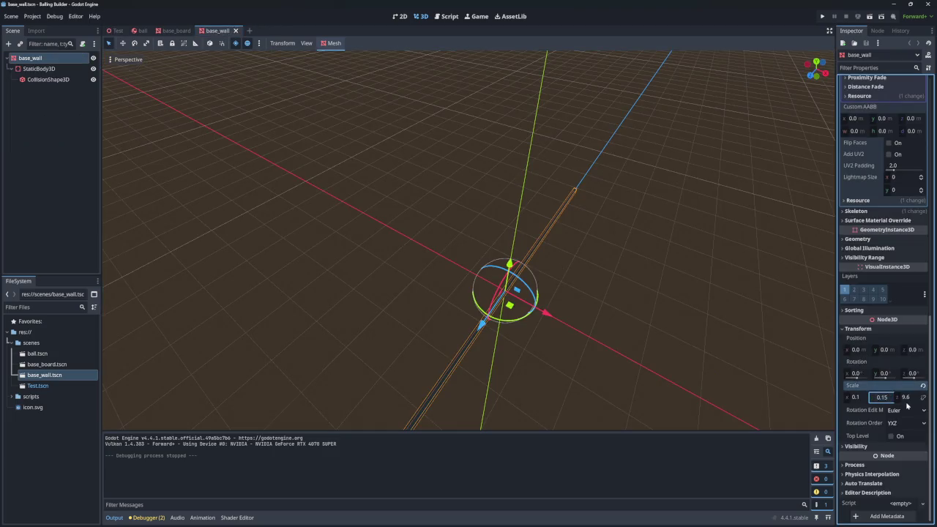
click(864, 399)
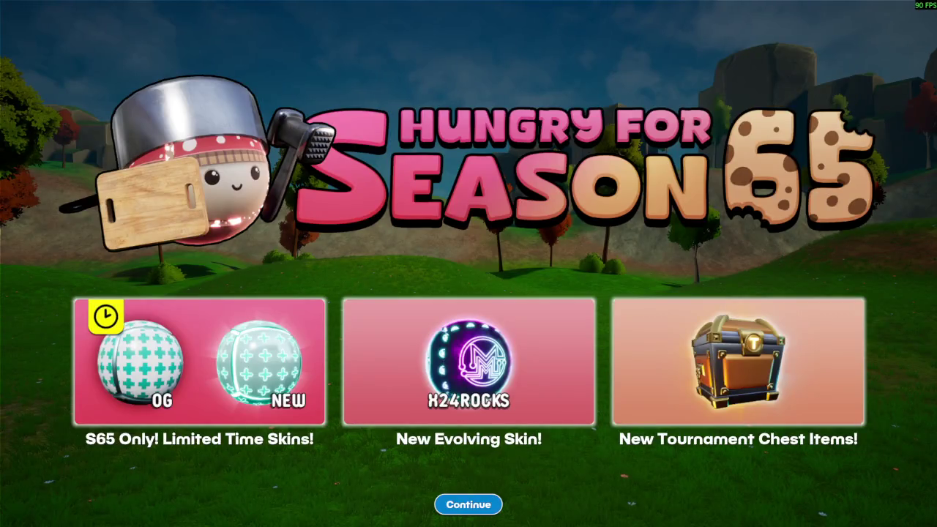
- Start a Tilted race using viewer marbles
click(468, 505)
click(778, 180)
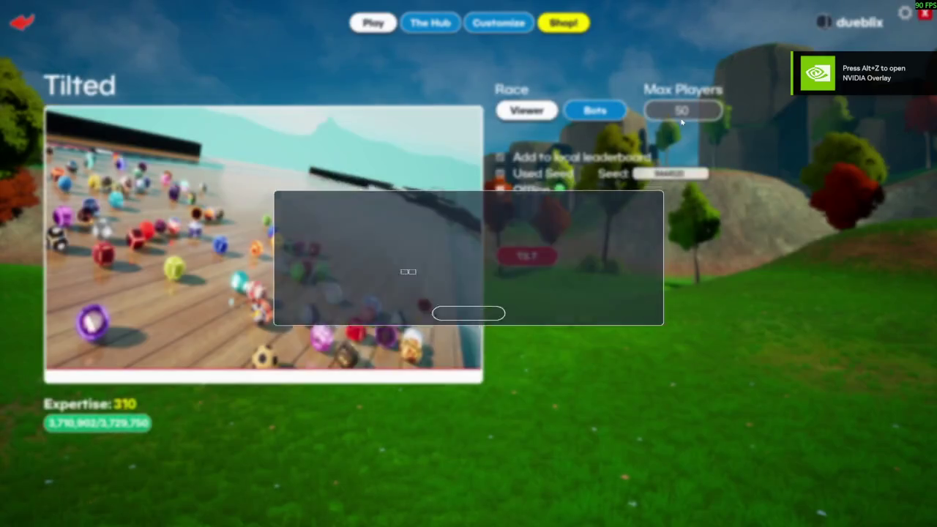
click(527, 110)
click(527, 255)
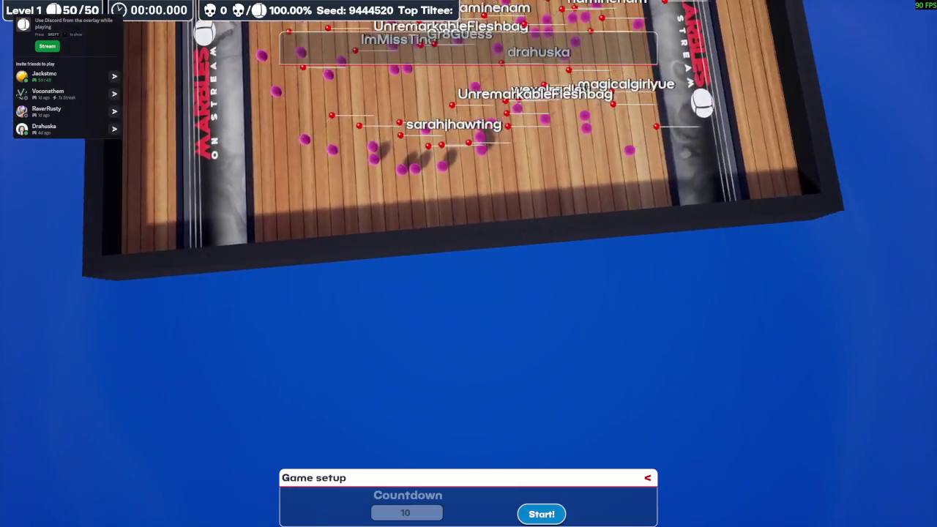
click(542, 514)
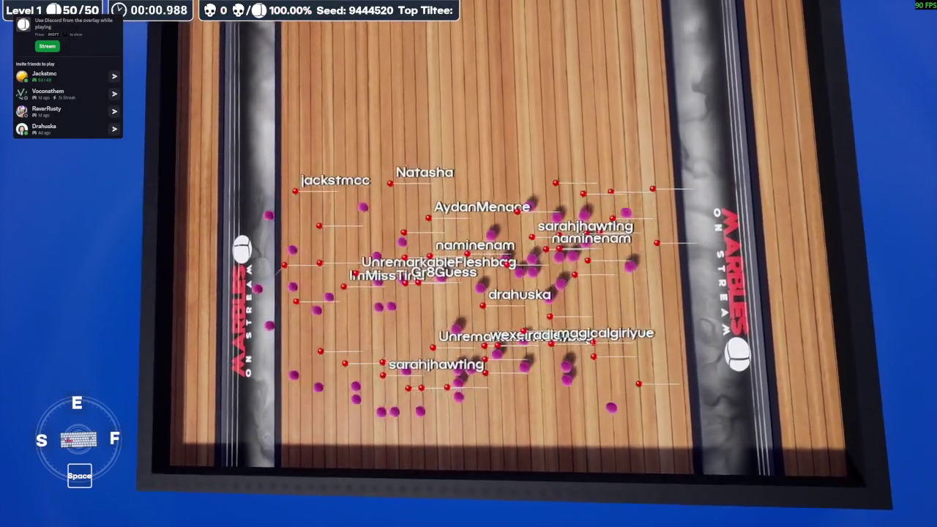
- Tilt the board with S, E, F and Space to roll the marbles into a corner
key(s)
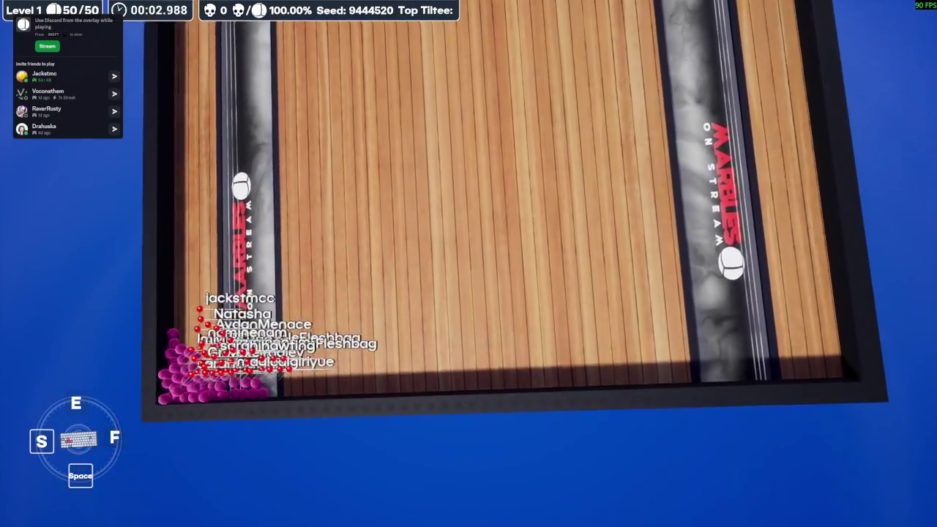
key(s)
key(e)
key(f)
key(s)
key(space)
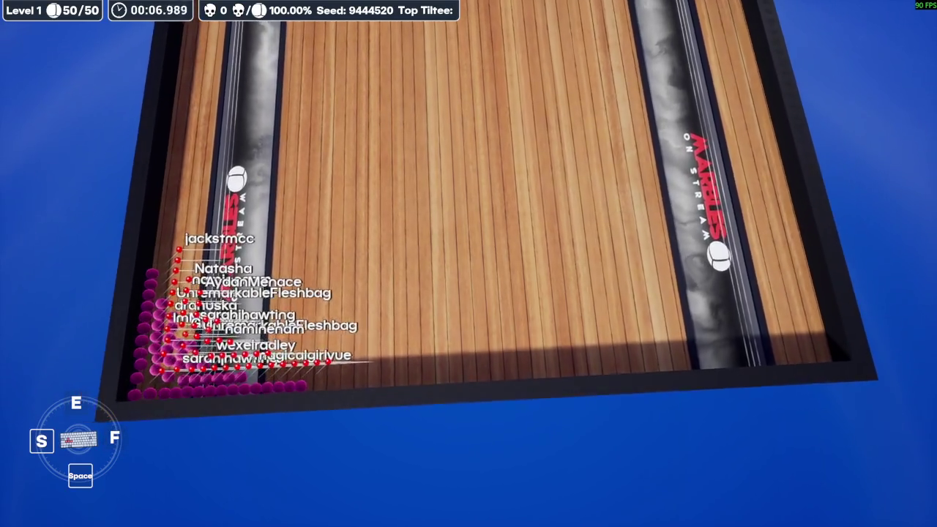
key(e)
key(f)
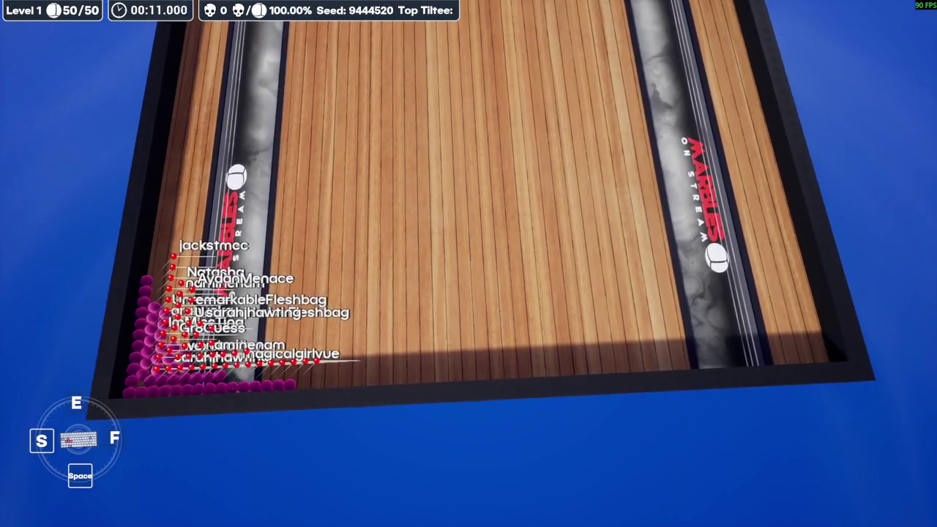
- Reverse the tilt so the marbles pile into the opposite corner
key(e)
key(f)
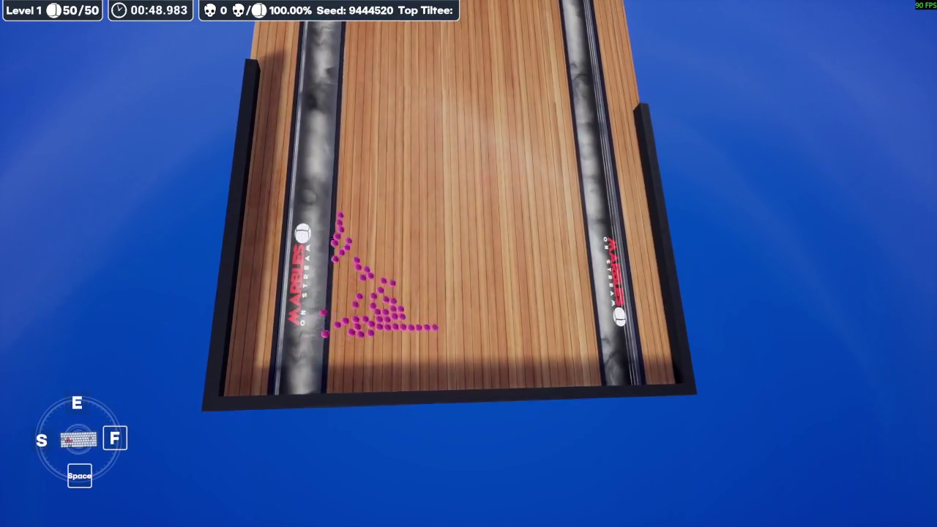
key(f)
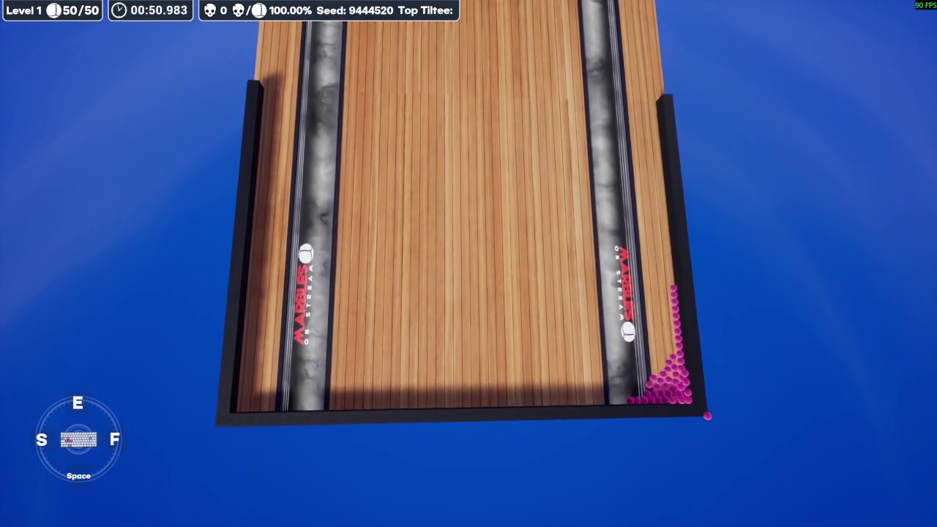
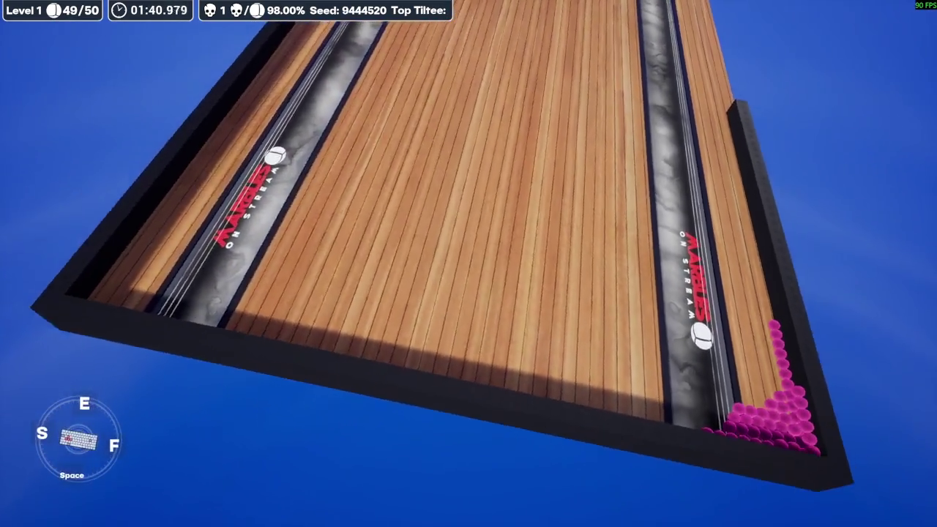
- Tilt the board with F, S, E and Space to roll the marbles along the lanes, down to 38/50
key(f)
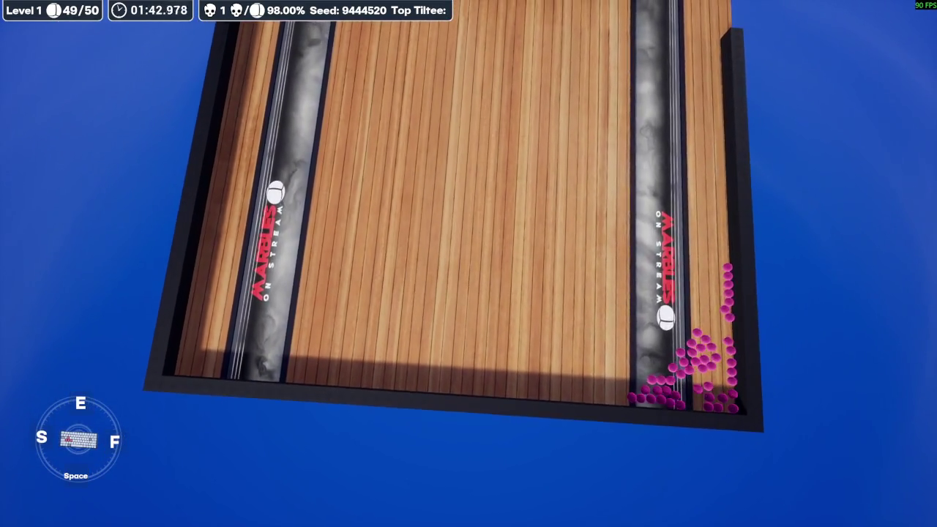
key(s)
key(space)
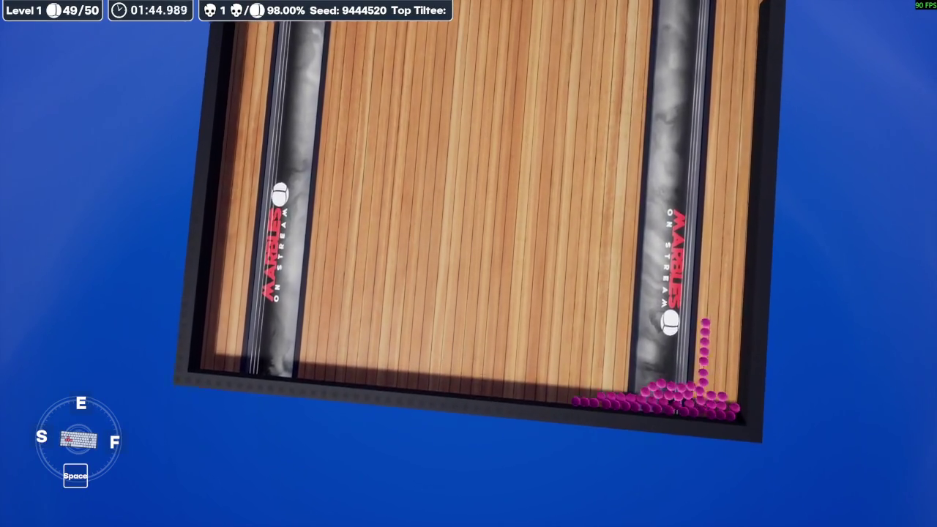
key(s)
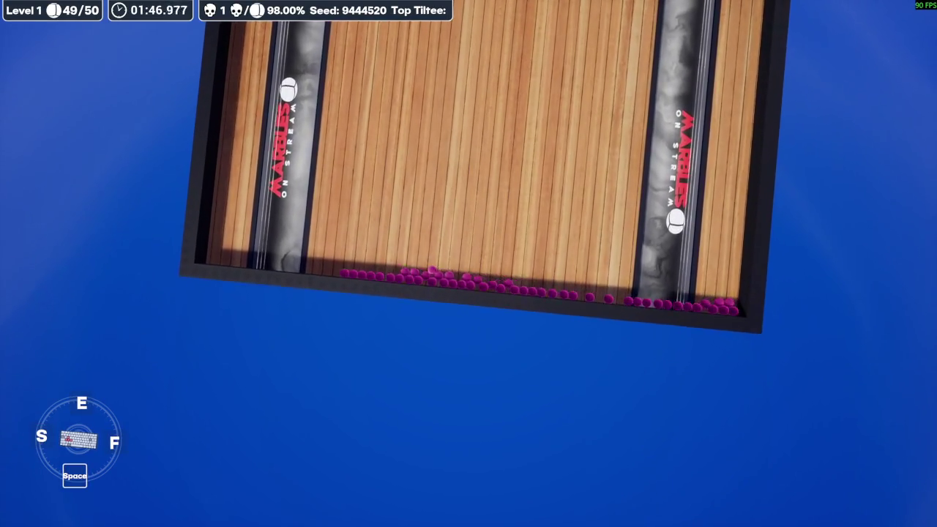
key(f)
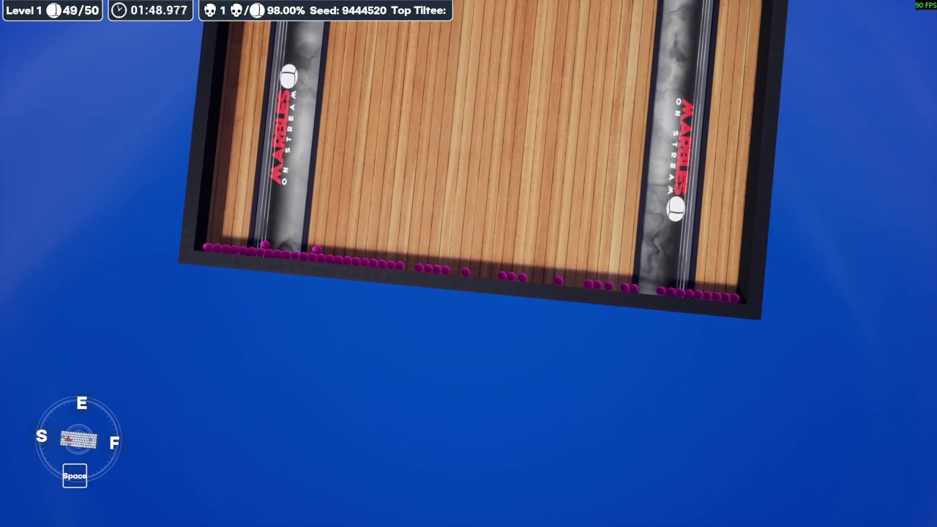
key(e)
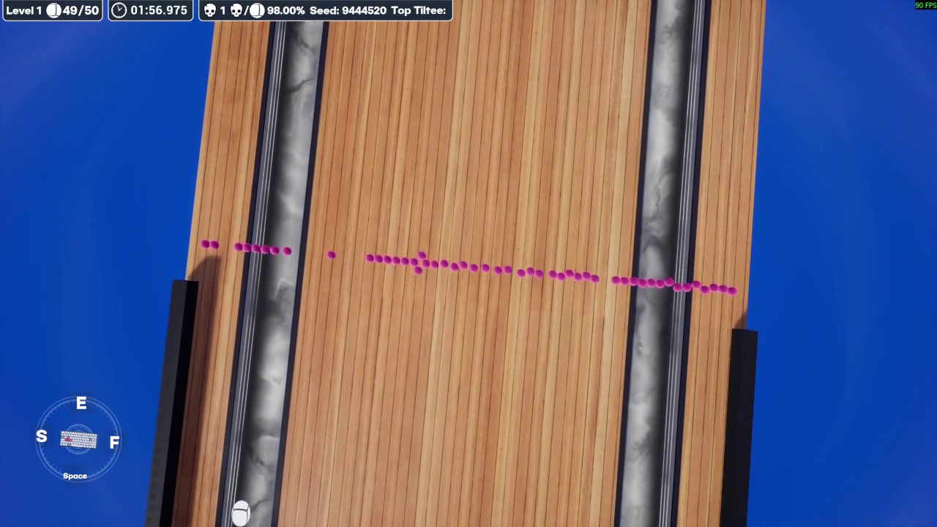
key(s)
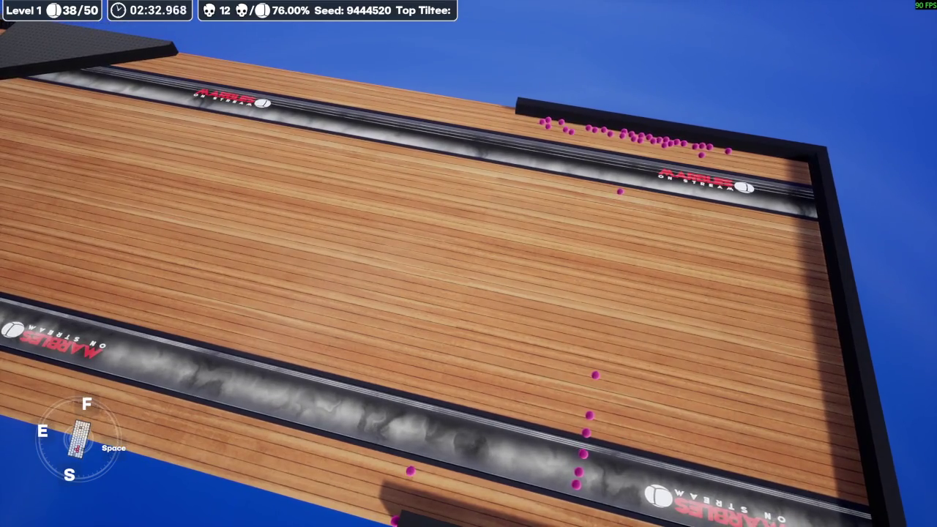
key(f)
key(space)
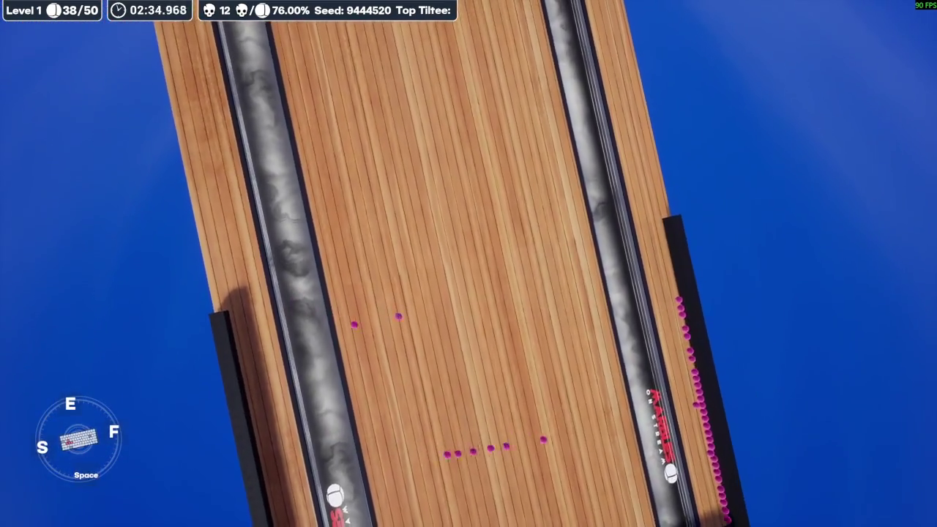
- Finish tilting, exit the level to the main menu and confirm quitting the game
key(s)
key(f)
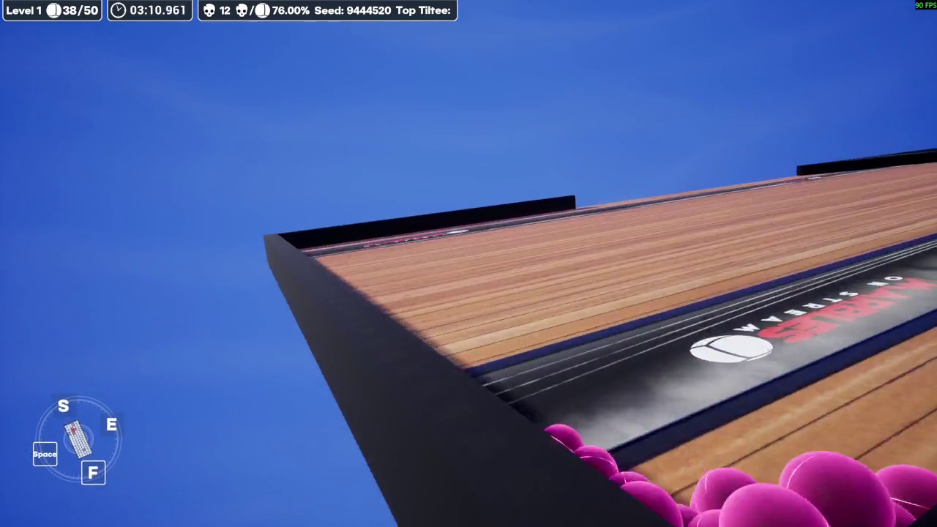
key(Escape)
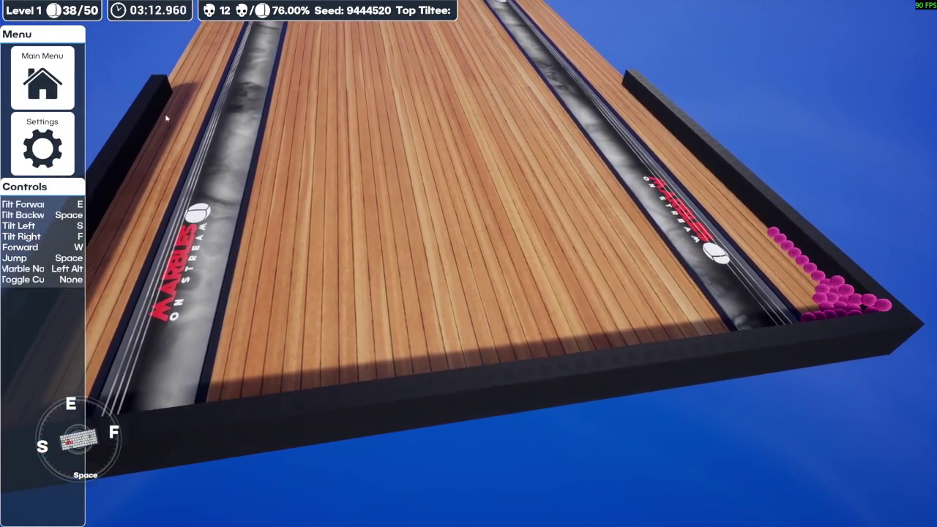
click(27, 80)
click(429, 318)
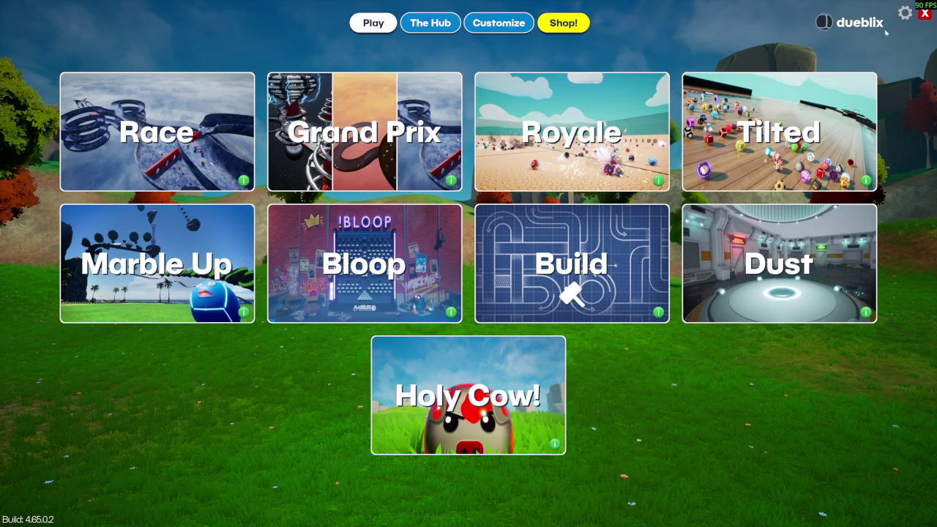
click(923, 15)
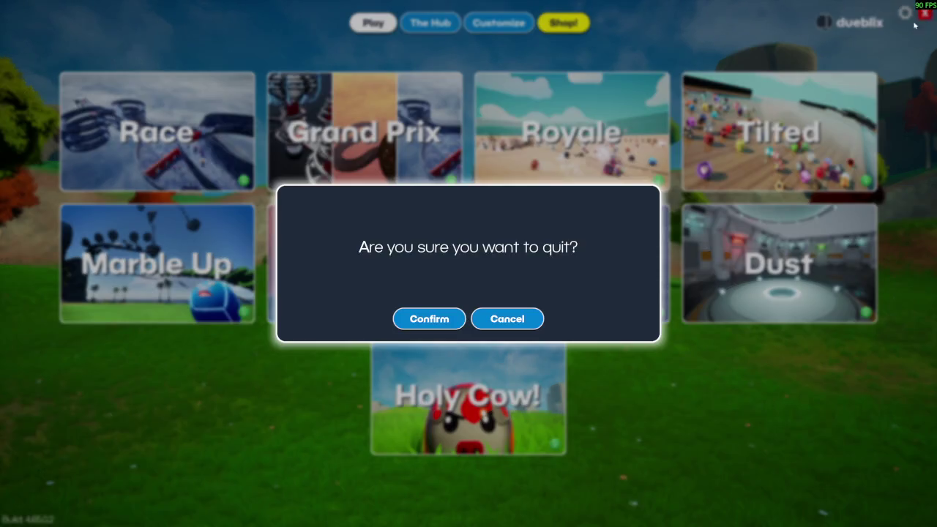
click(429, 319)
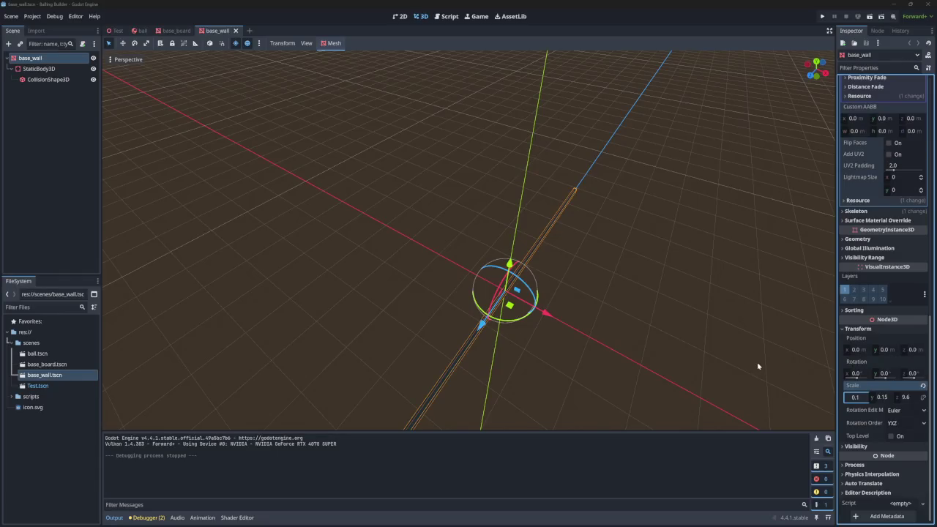
- Set the base_board mesh's Y scale to 0.225
click(167, 31)
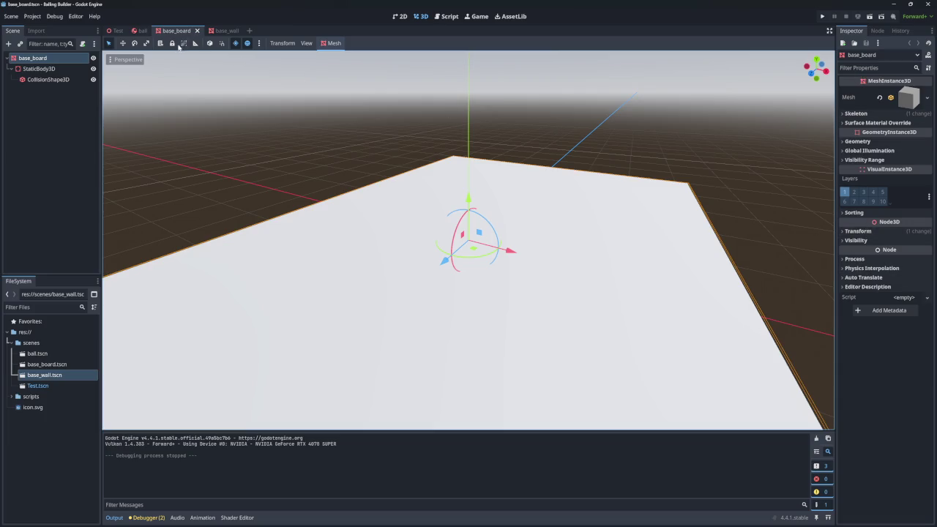
click(40, 70)
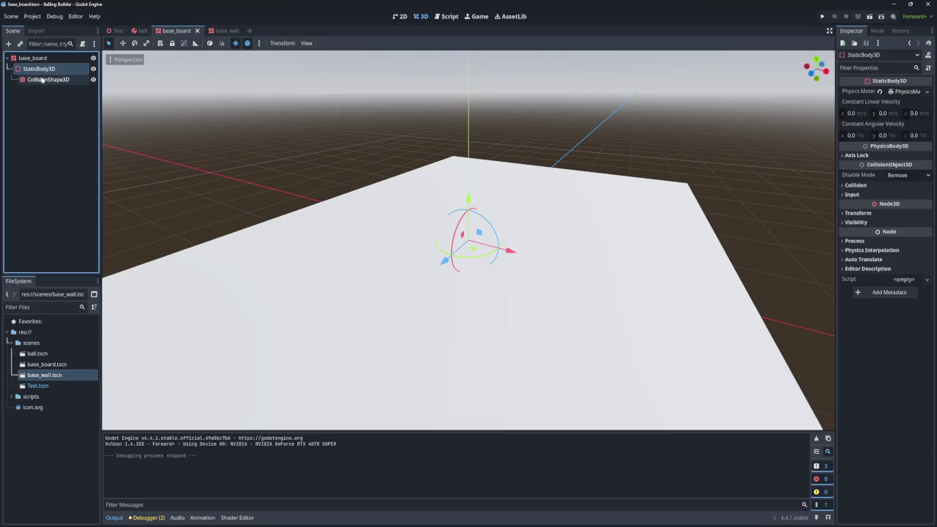
click(40, 58)
click(853, 231)
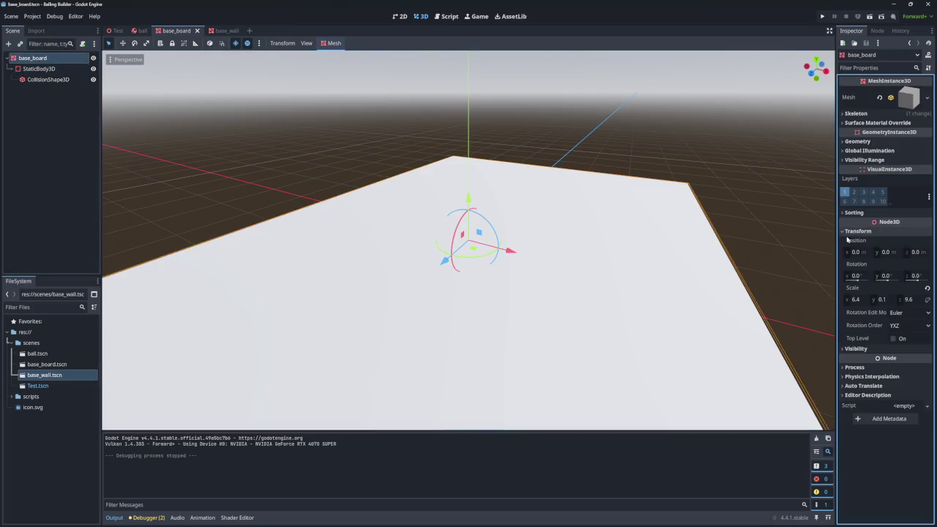
click(892, 300)
text(0.225)
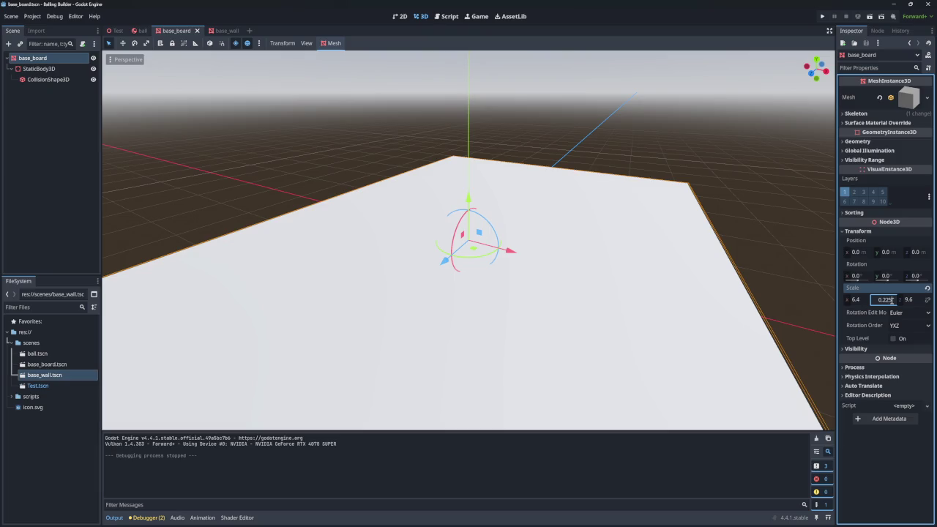
key(Return)
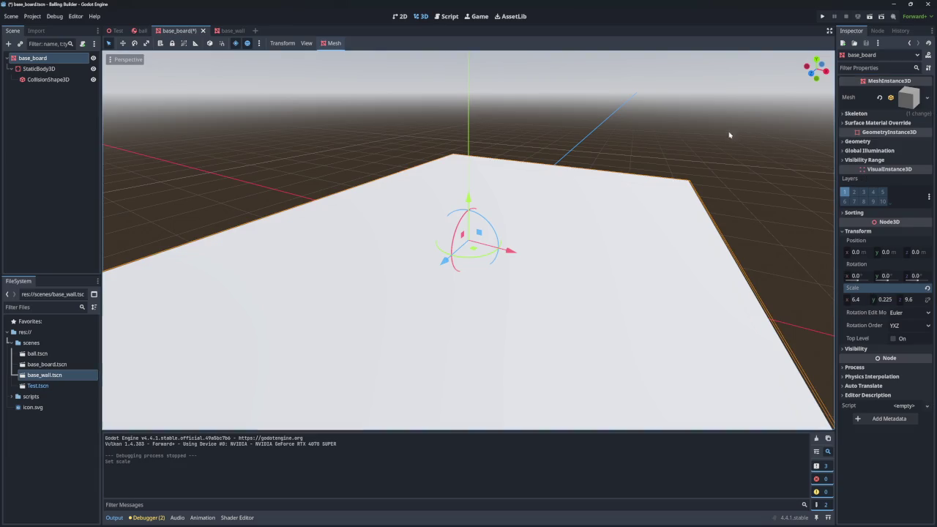
- Scale the base_wall to Y 0.225 and X 0.15, then save the scene
click(232, 31)
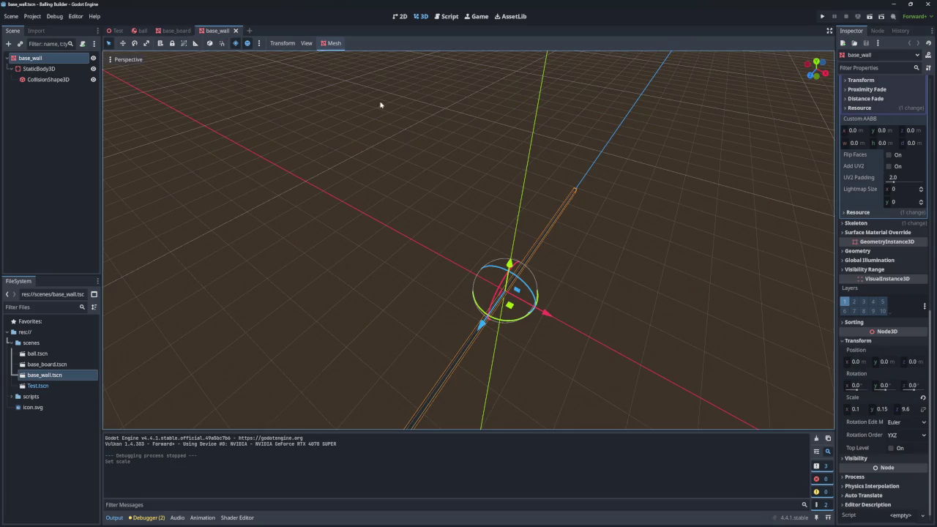
click(889, 409)
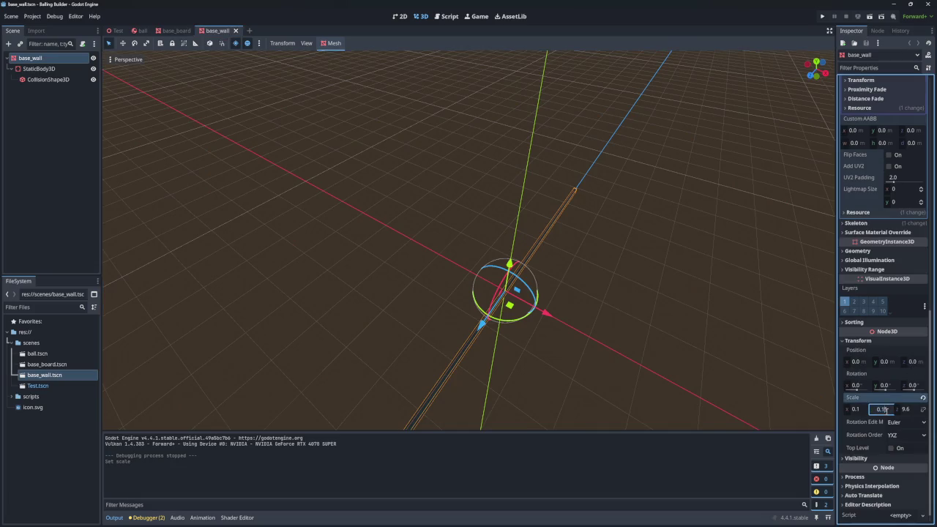
text(0.225)
key(Return)
click(862, 413)
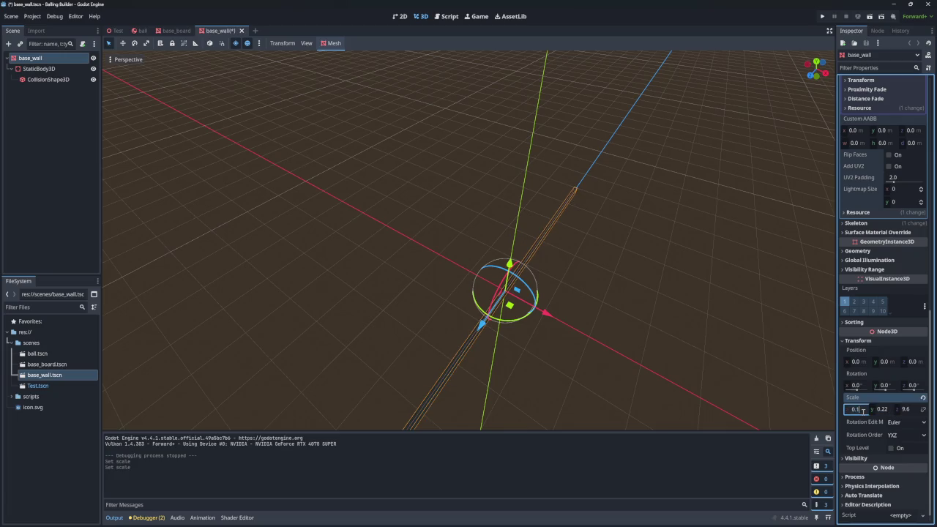
text(5)
key(Escape)
click(864, 412)
key(Return)
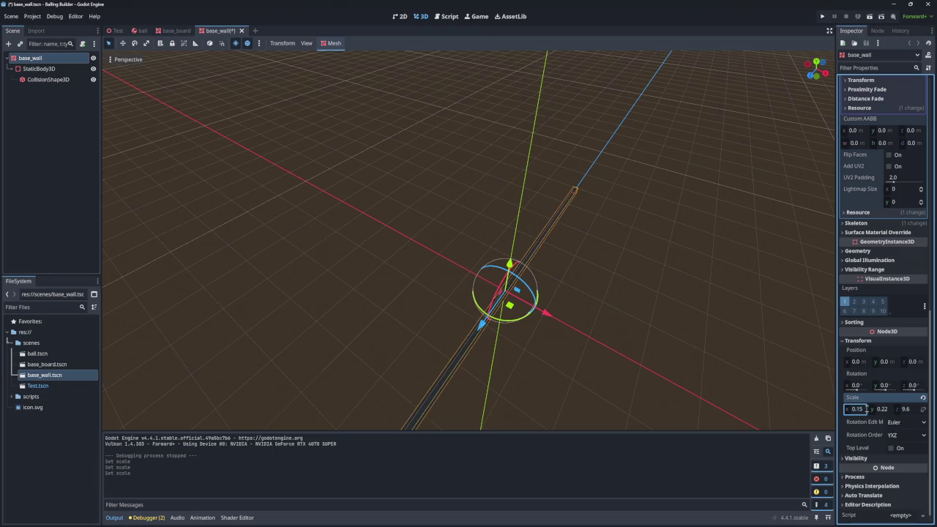
key(ctrl+s)
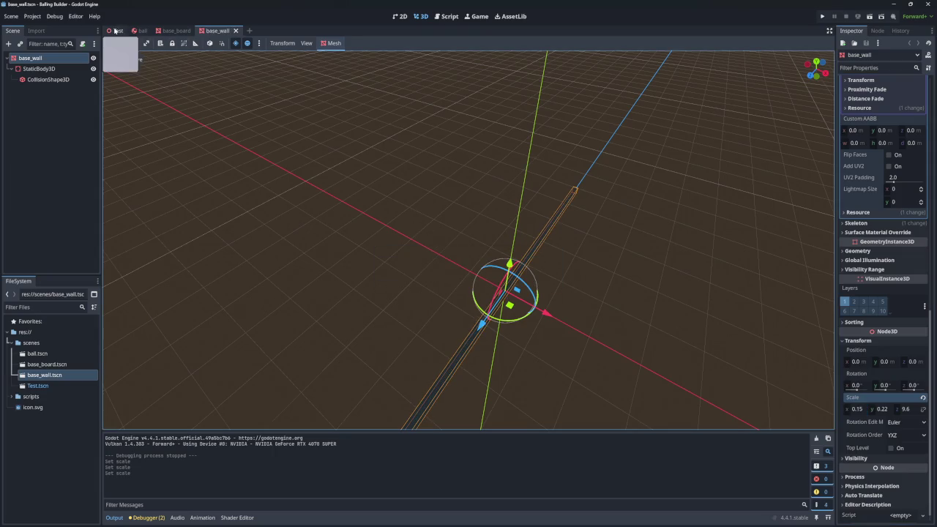
click(116, 31)
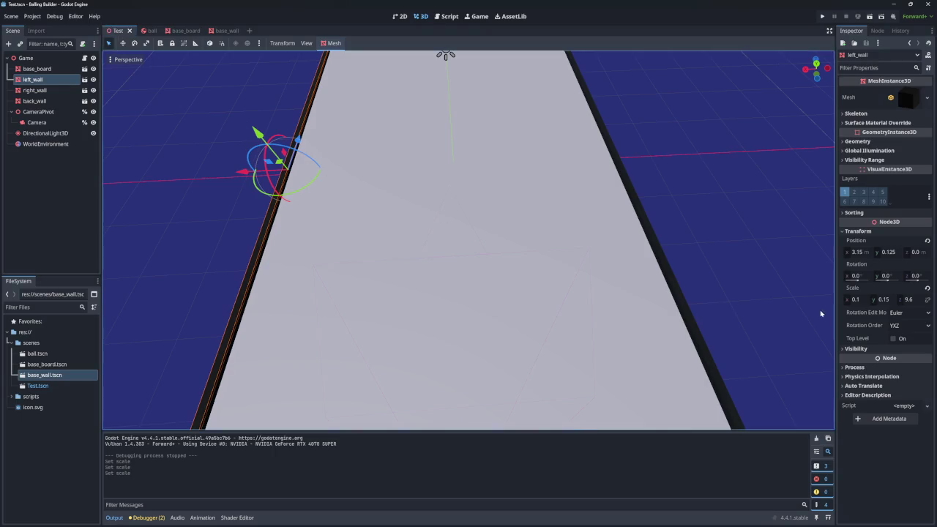
- Scale left_wall to Y 0.225 and X 0.15
scroll(821, 314, down, 5)
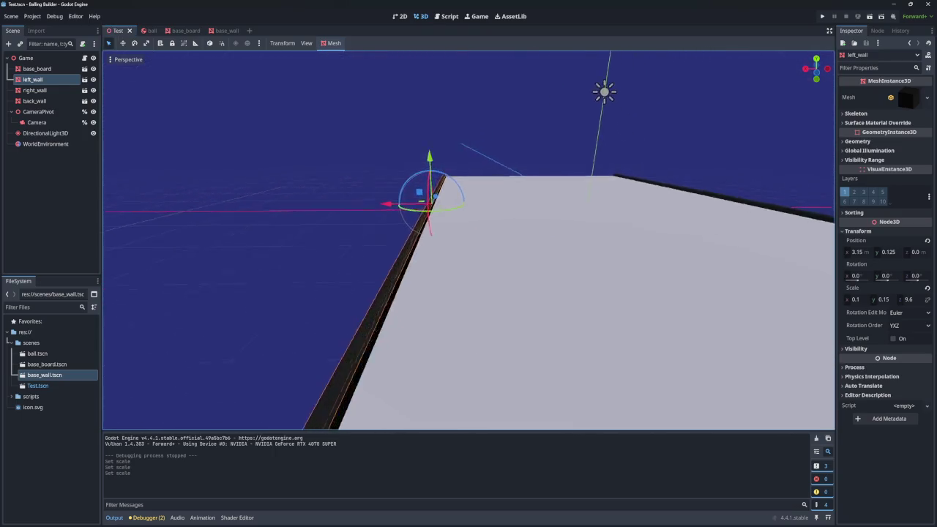
key(w)
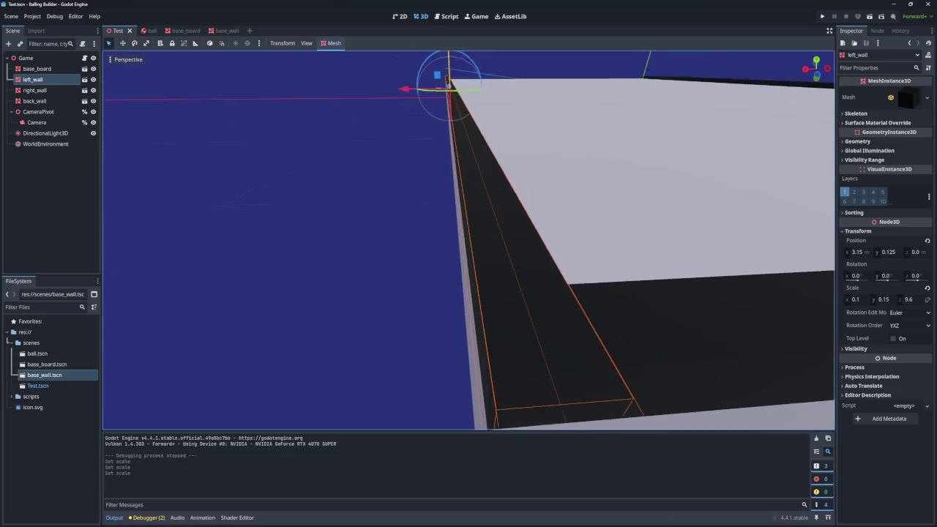
key(s)
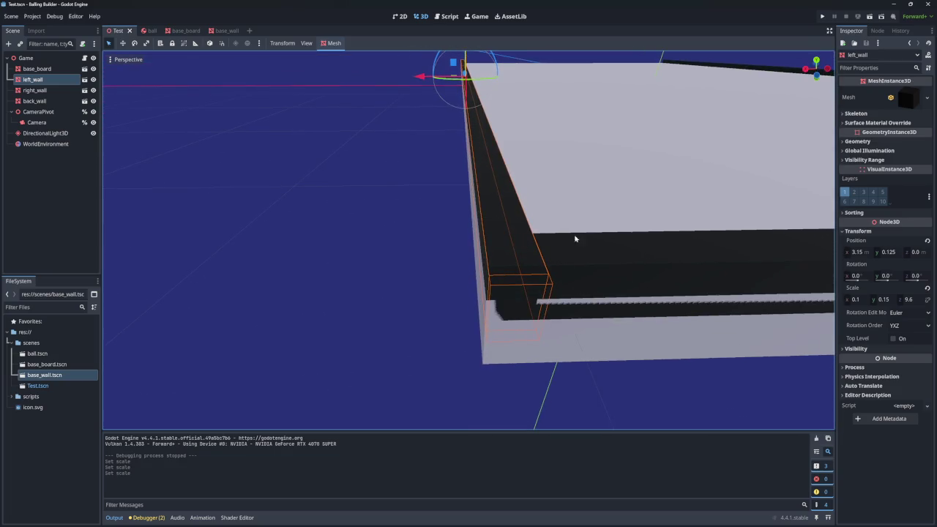
click(884, 300)
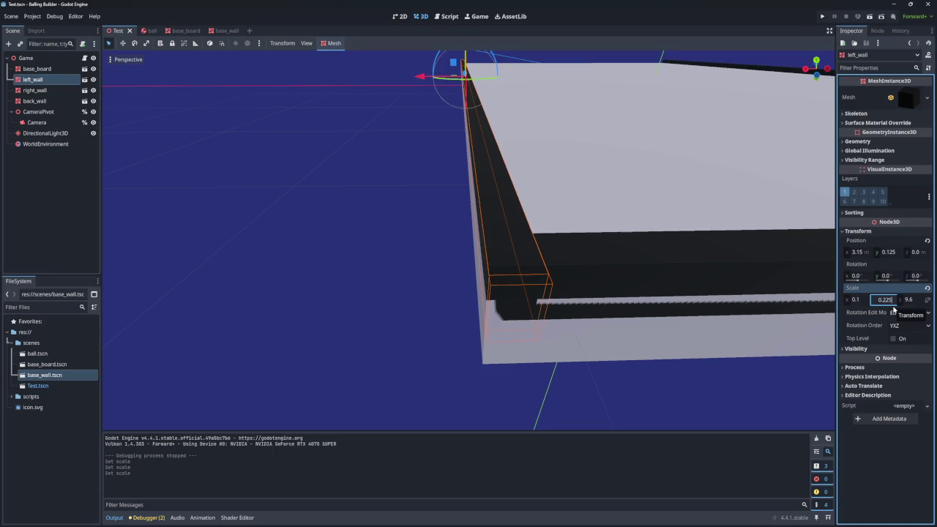
key(Return)
click(857, 300)
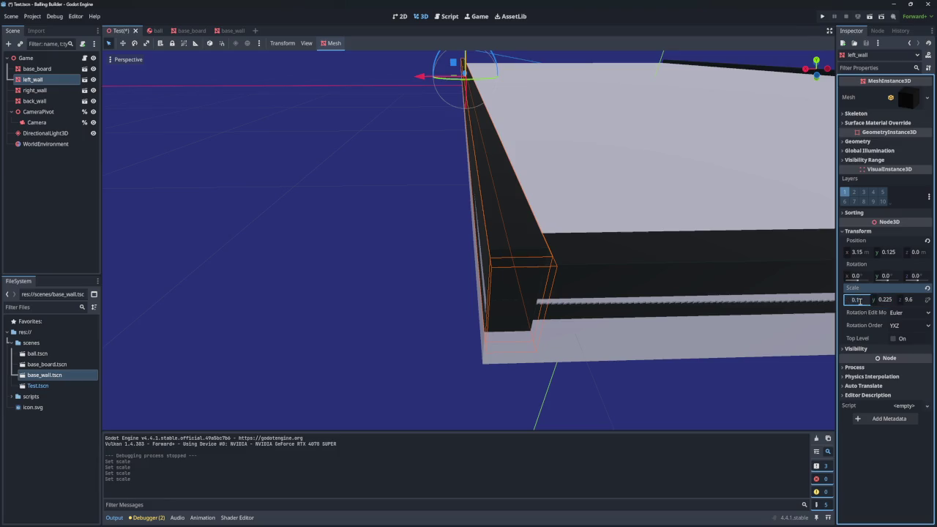
text(0.15)
key(Return)
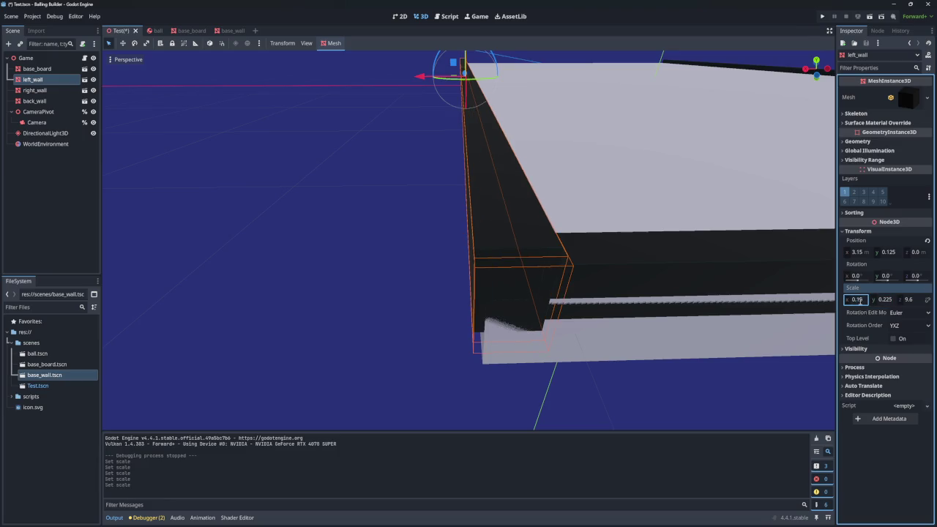
- Move left_wall to position x 3.125, y 0.225
click(861, 254)
key(BackSpace)
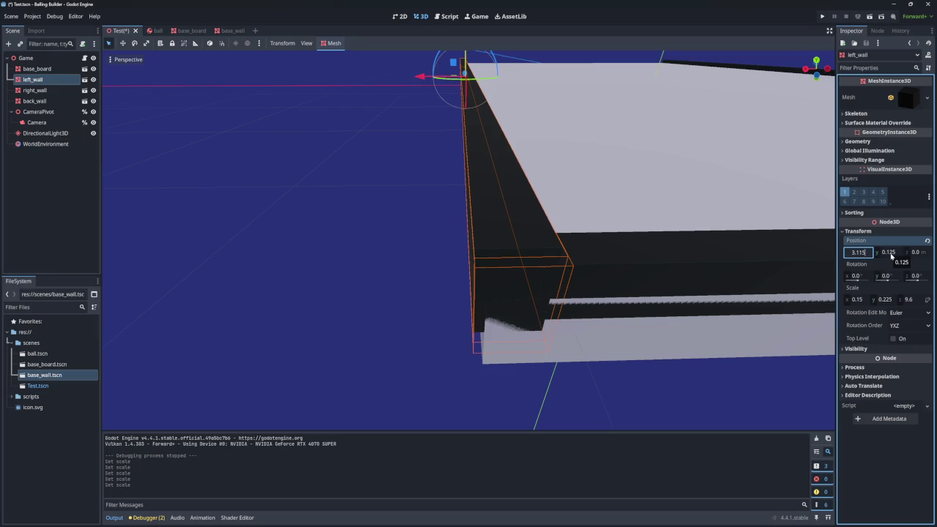
text(5)
key(Return)
click(887, 254)
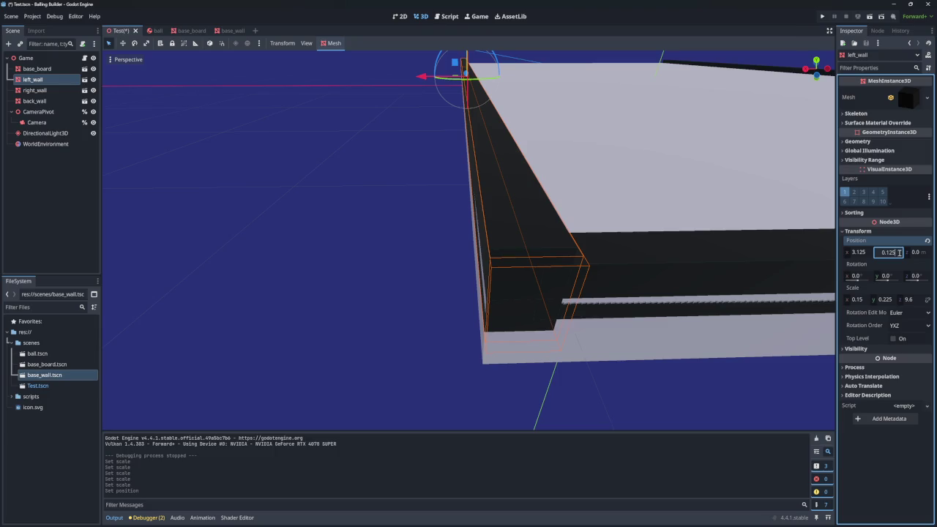
click(891, 299)
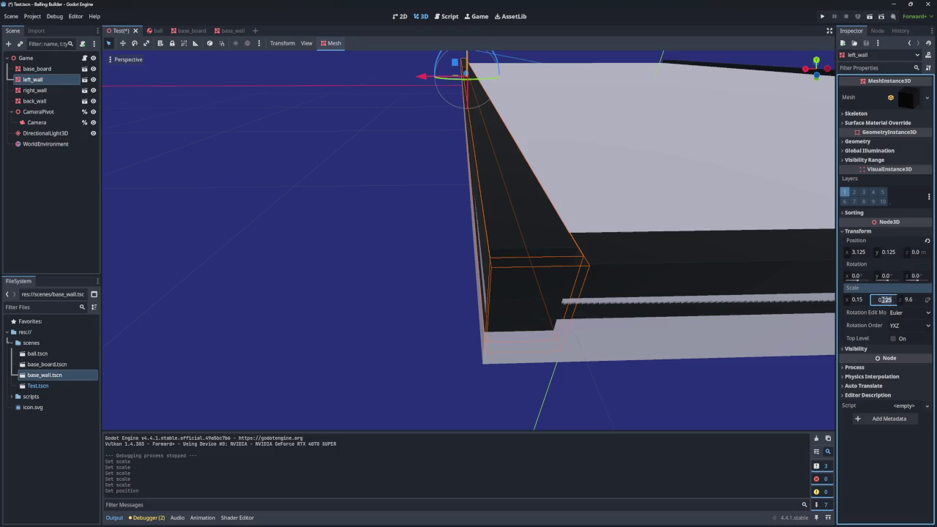
click(892, 252)
text(-0.025)
key(Return)
text(0.225)
key(Return)
scroll(728, 268, up, 3)
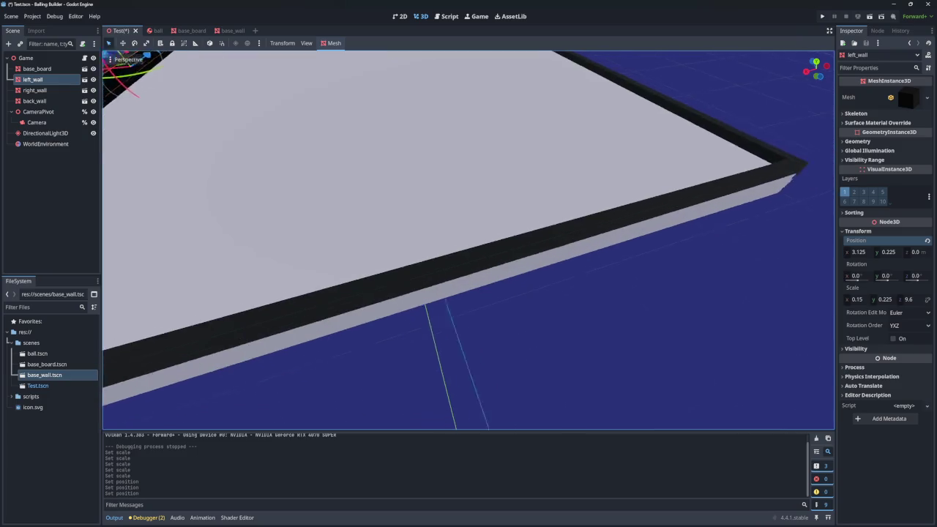
click(727, 154)
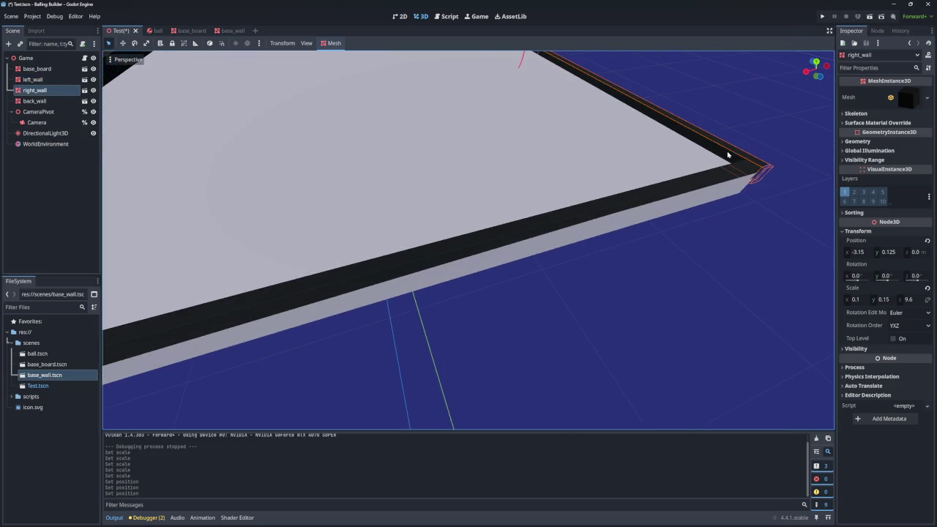
- Scale right_wall to 0.15 × 0.225 and move it to x -3.125, y 0.225
click(885, 300)
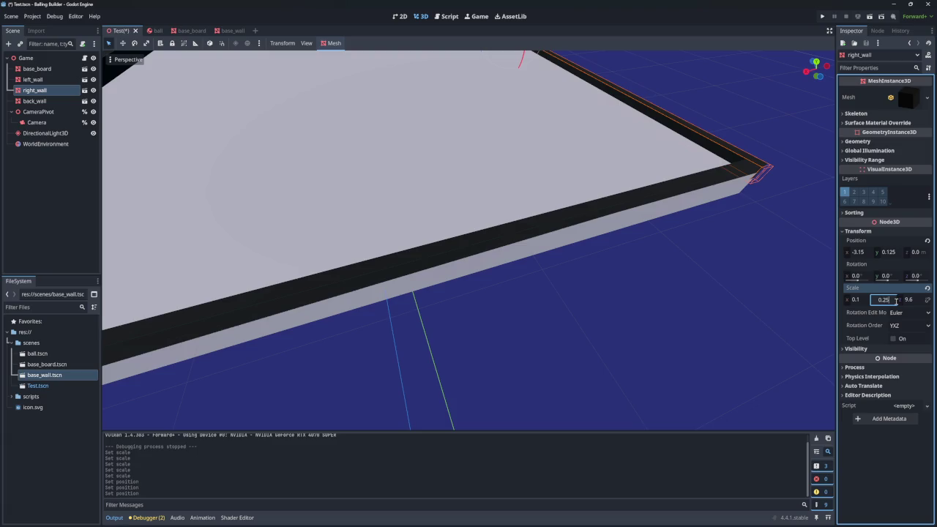
key(Return)
click(864, 299)
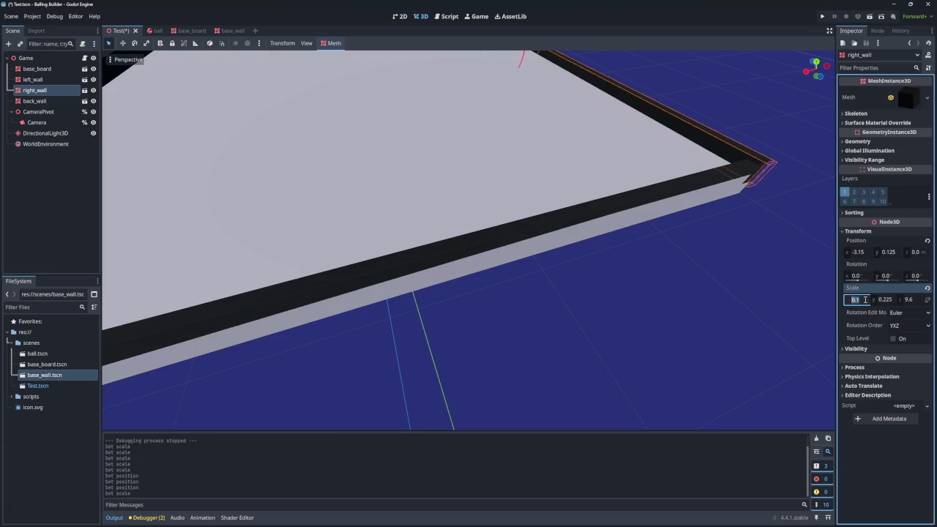
key(Return)
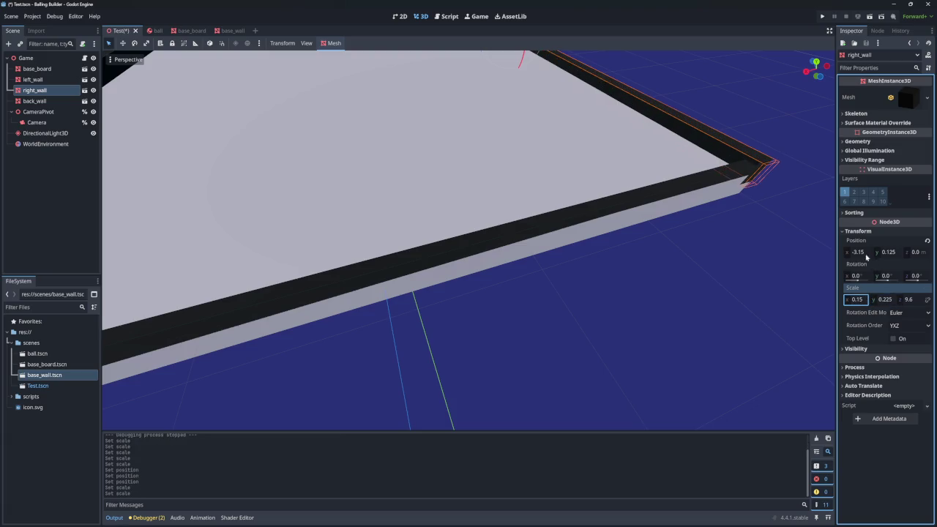
click(867, 253)
text(-3.125)
key(Return)
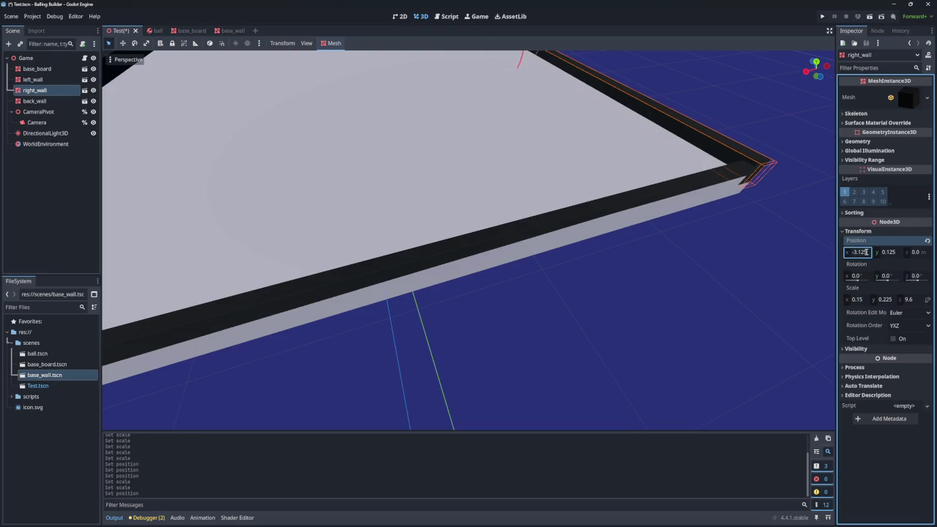
click(892, 253)
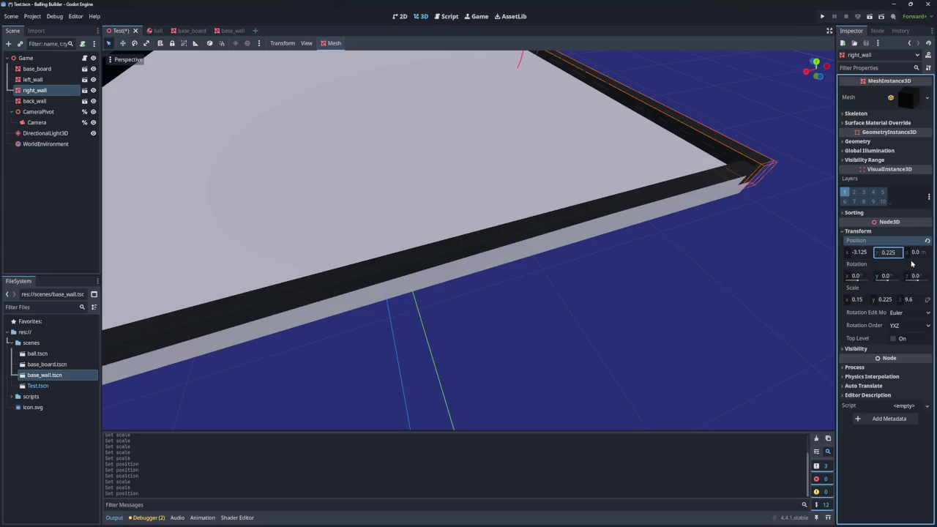
key(Return)
- Scale back_wall to Y 0.225 and Z 0.15, raise it to y 0.225, then run the project
click(687, 183)
click(885, 300)
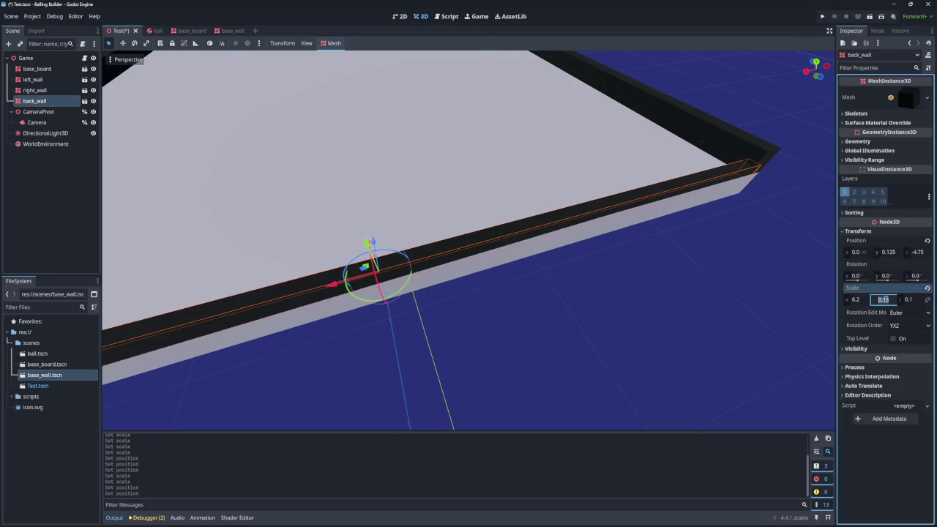
text(0.25)
key(Return)
click(919, 302)
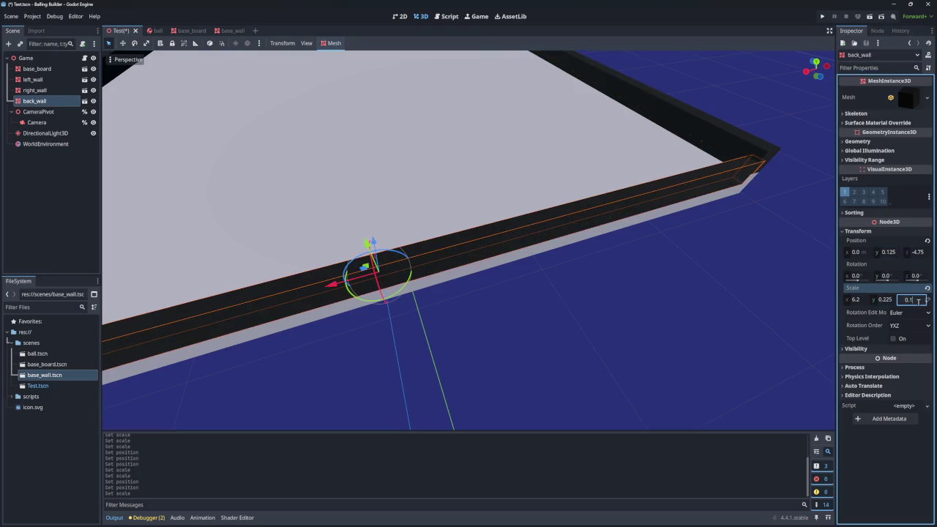
key(Return)
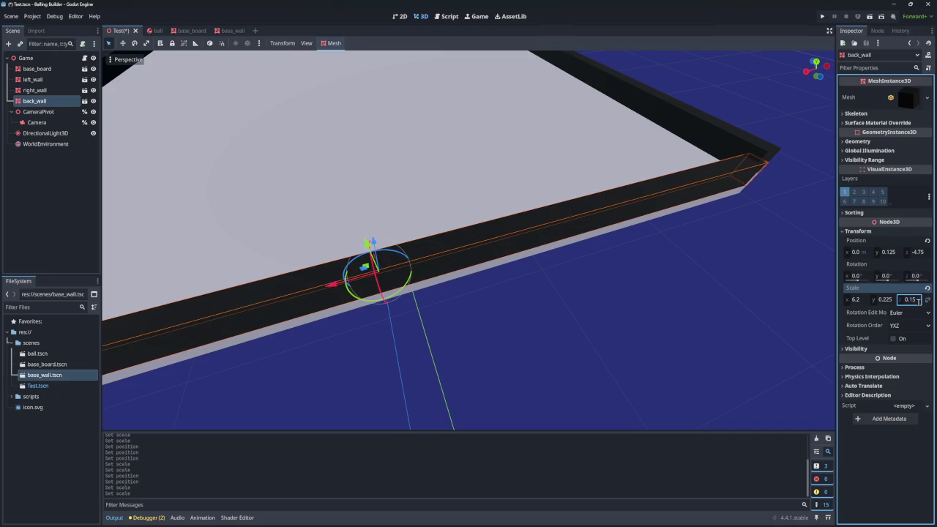
click(889, 252)
text(0.225)
key(Return)
drag(556, 241, 691, 246)
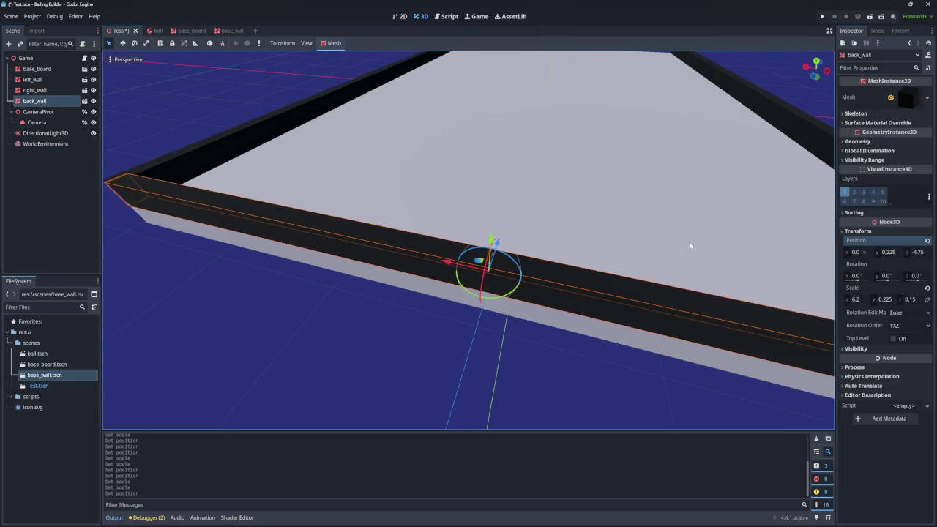
click(822, 16)
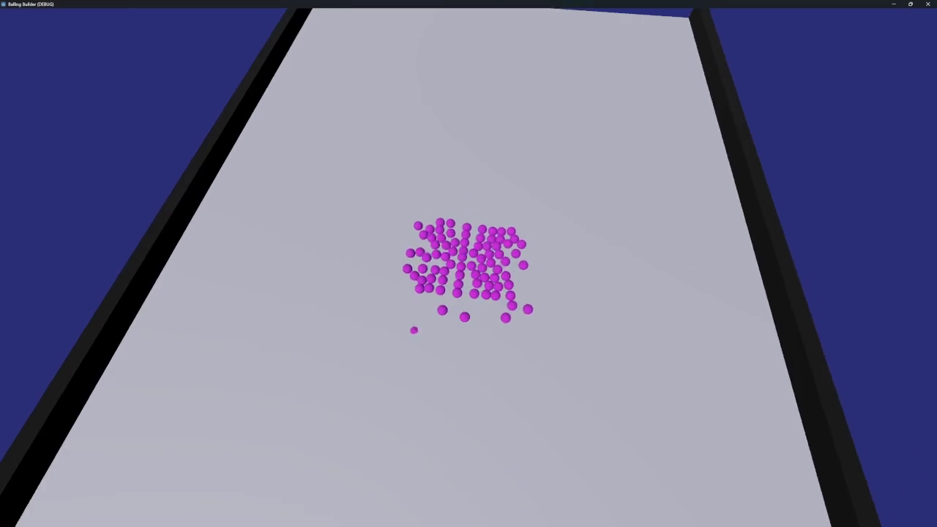
- Close the running game and open the Test scene's test.gd script
click(928, 4)
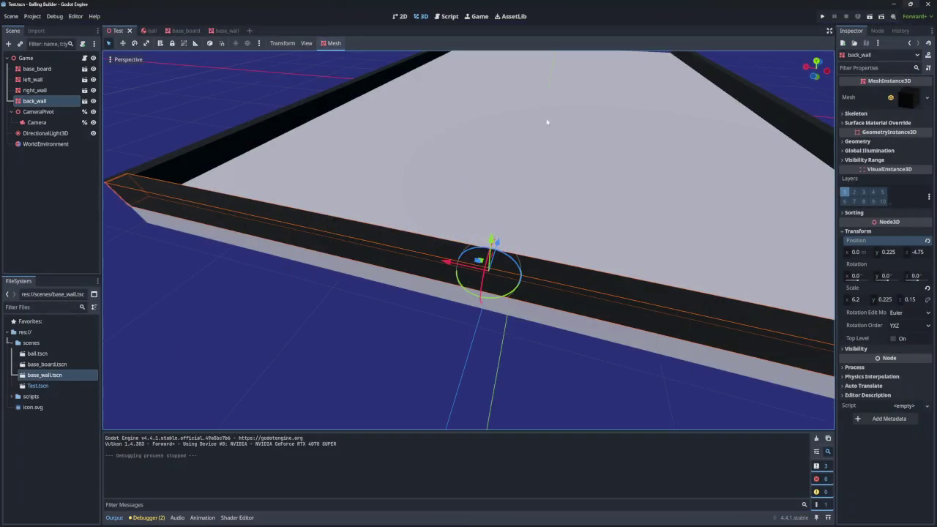
click(149, 30)
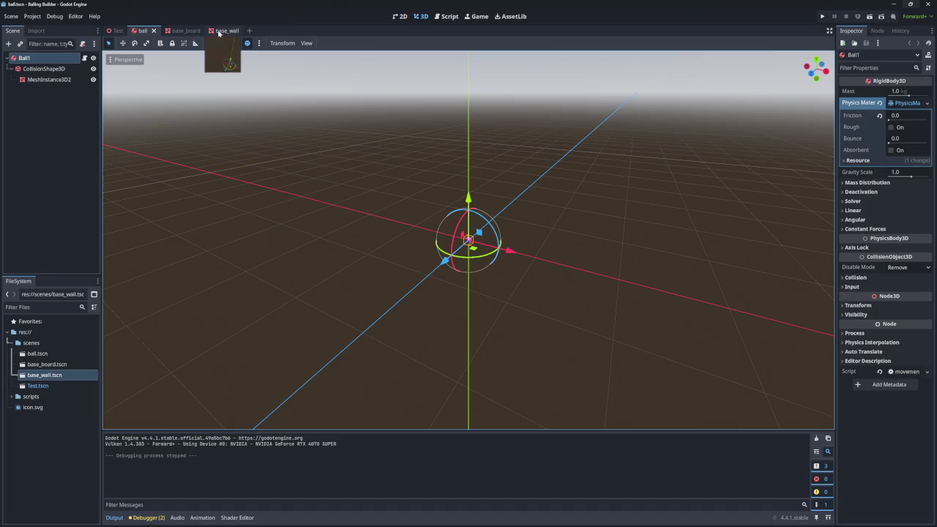
click(112, 32)
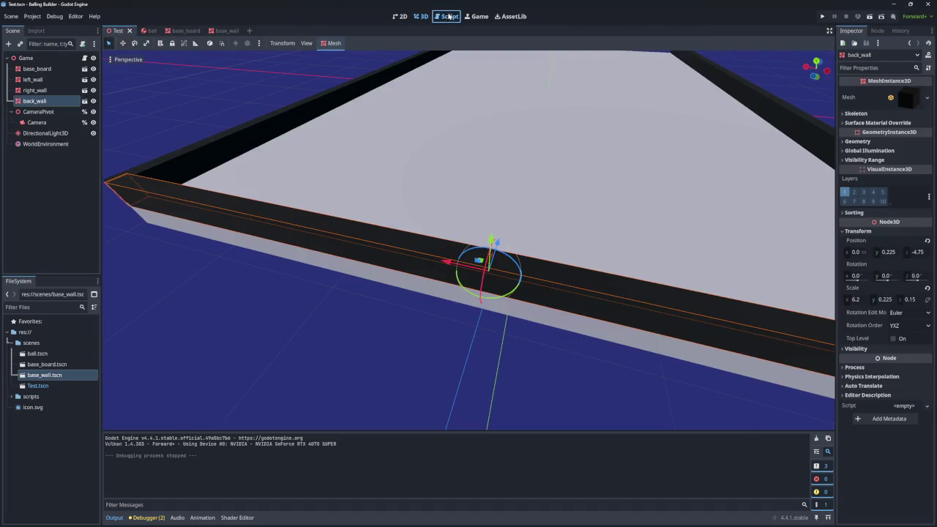
click(446, 16)
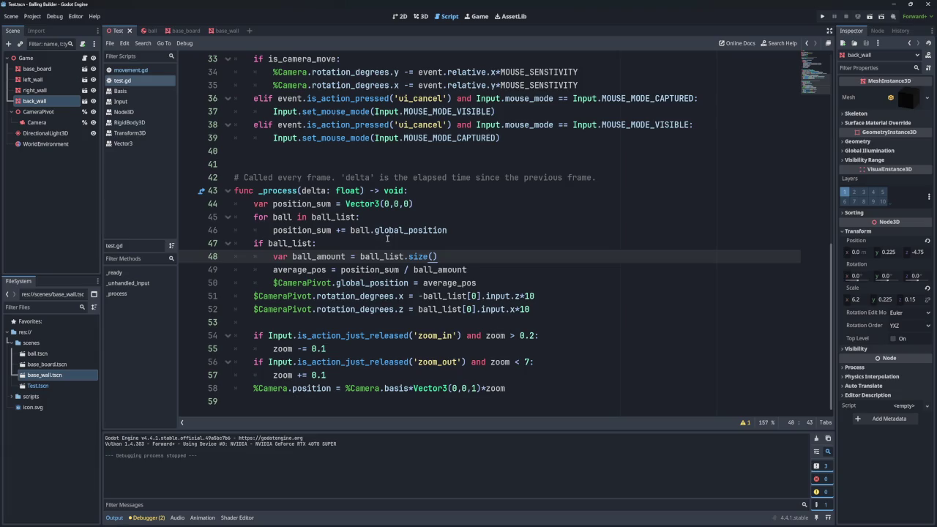
- Change temp_ball.position.y on test.gd line 19 to 0.275 and test-run the game
scroll(292, 213, up, 10)
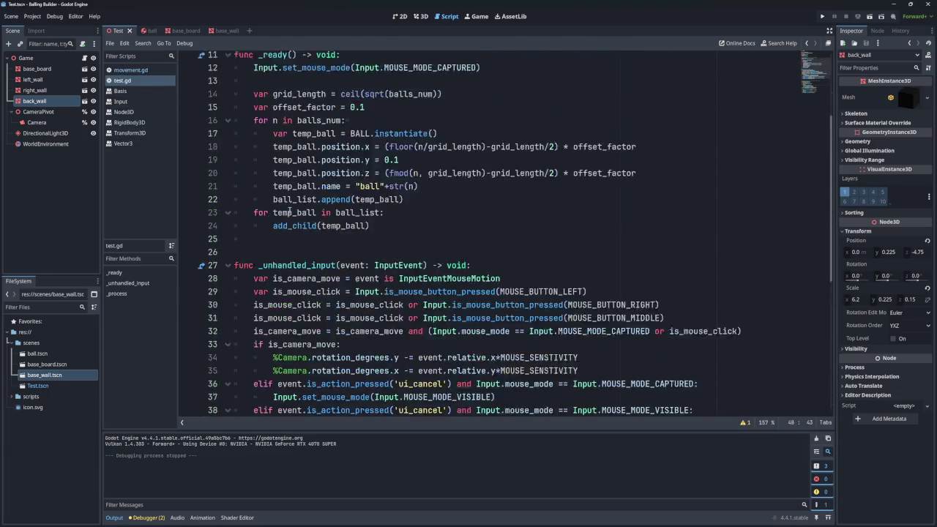
click(407, 296)
text(275)
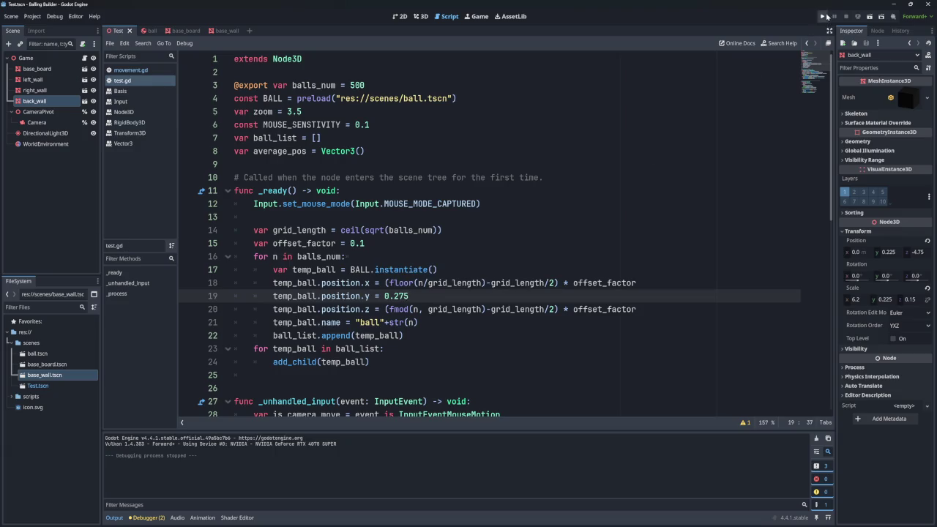
click(822, 16)
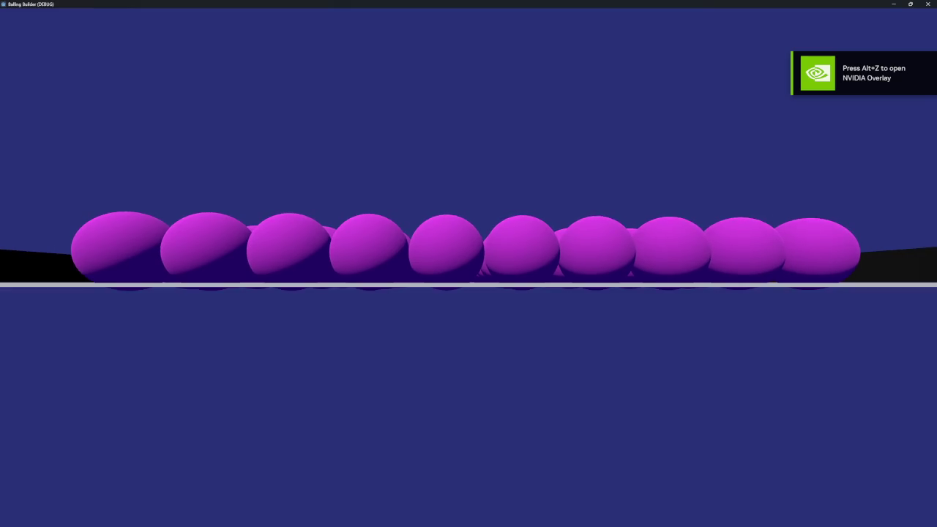
click(928, 3)
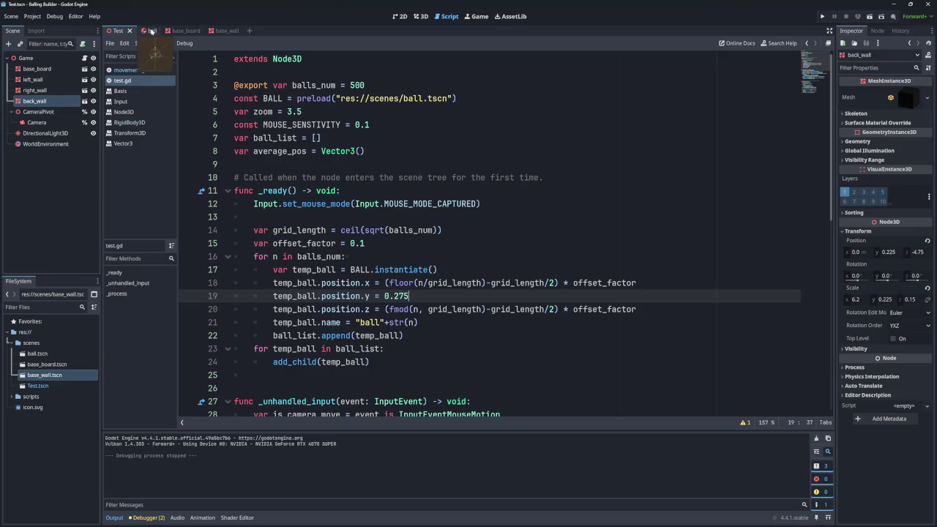
- Inspect base_board's nodes and expand its CollisionShape3D BoxShape settings
click(158, 31)
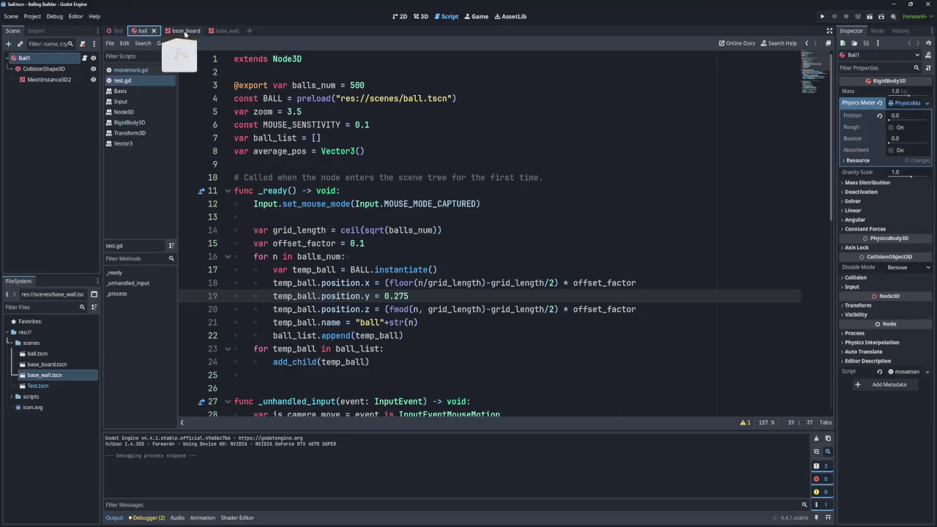
click(179, 31)
click(48, 79)
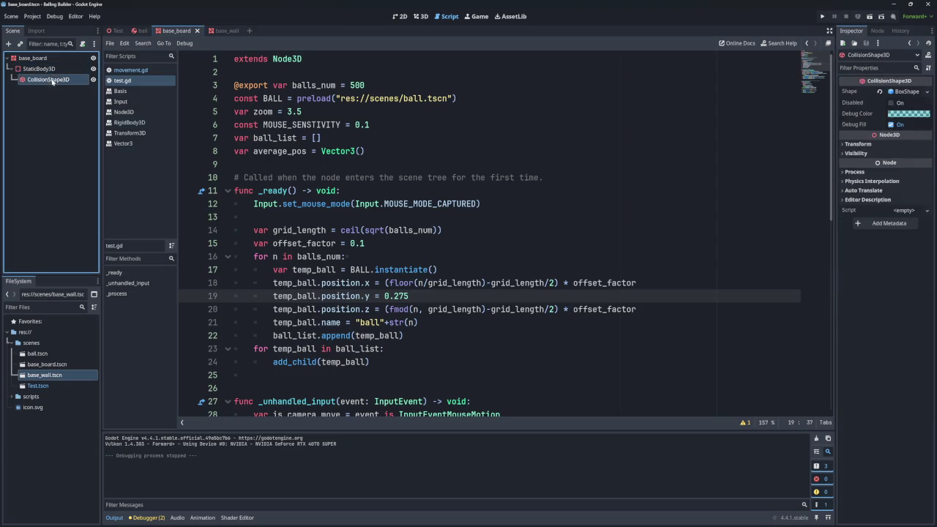
click(52, 68)
click(48, 59)
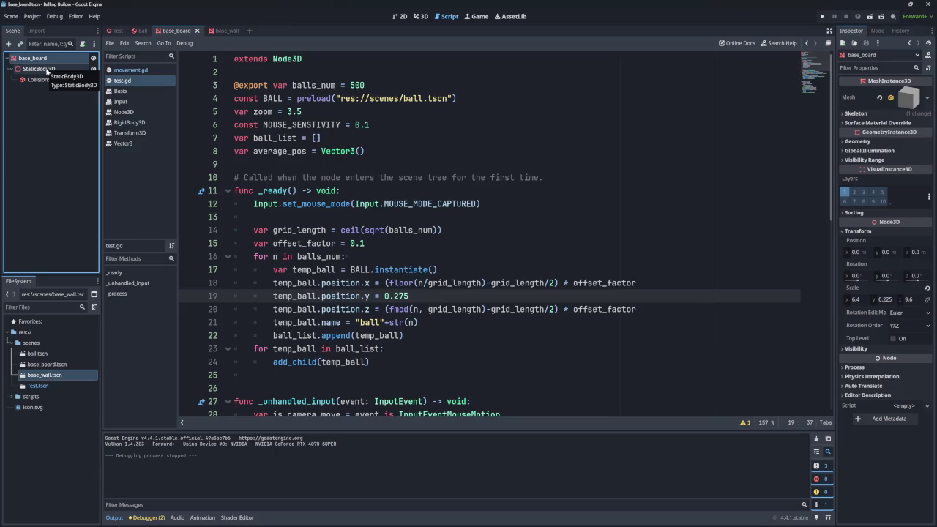
click(49, 79)
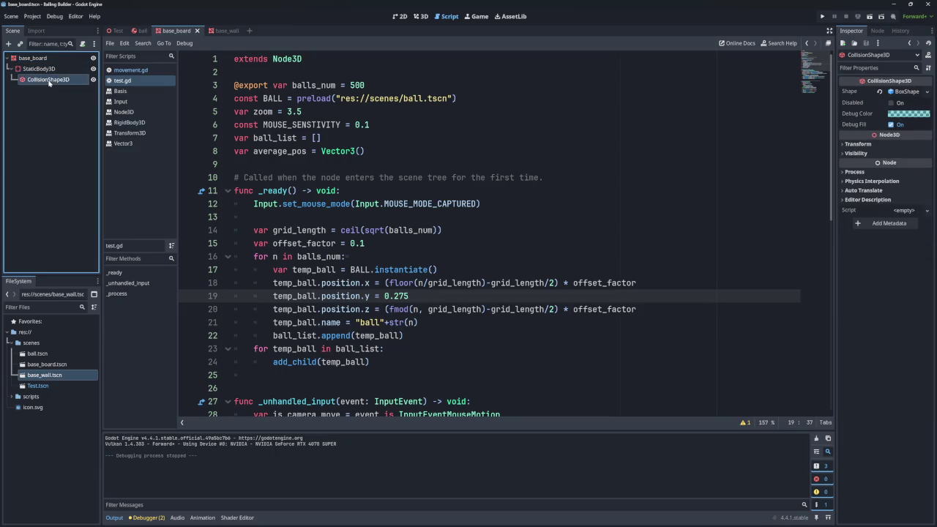
click(912, 91)
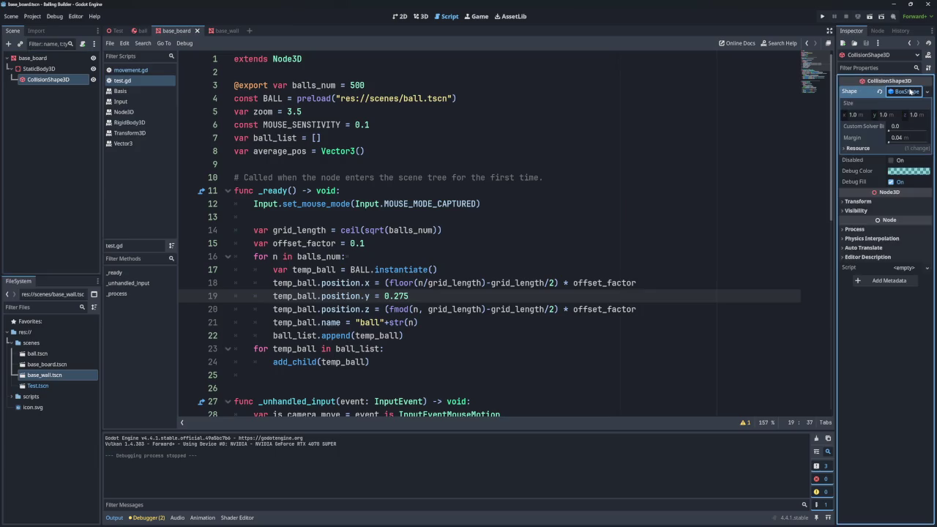
- Orbit around the board in the 3D viewport, then switch to the ball scene
click(422, 16)
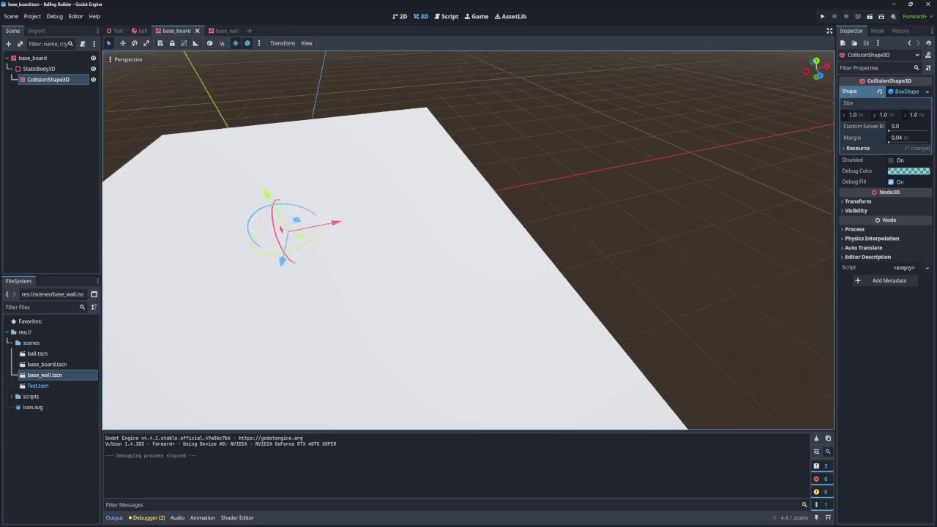
drag(468, 242, 399, 159)
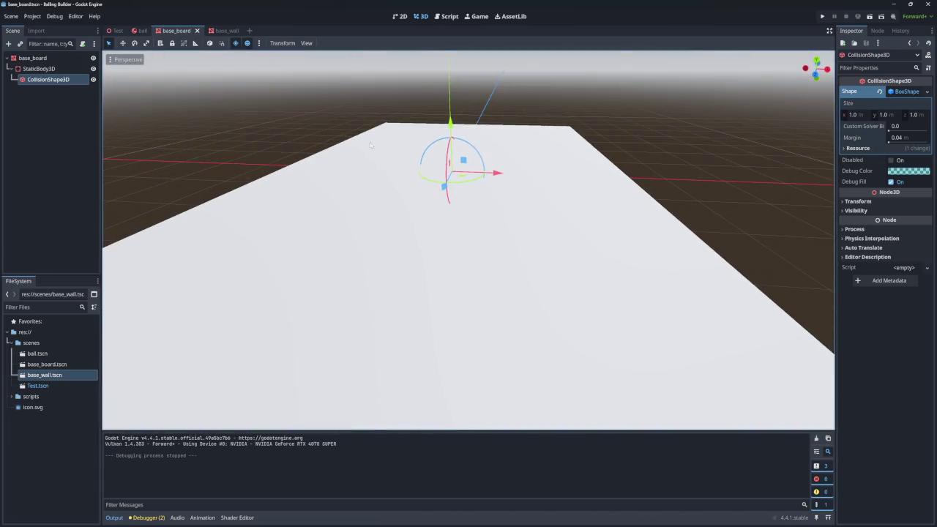
click(141, 31)
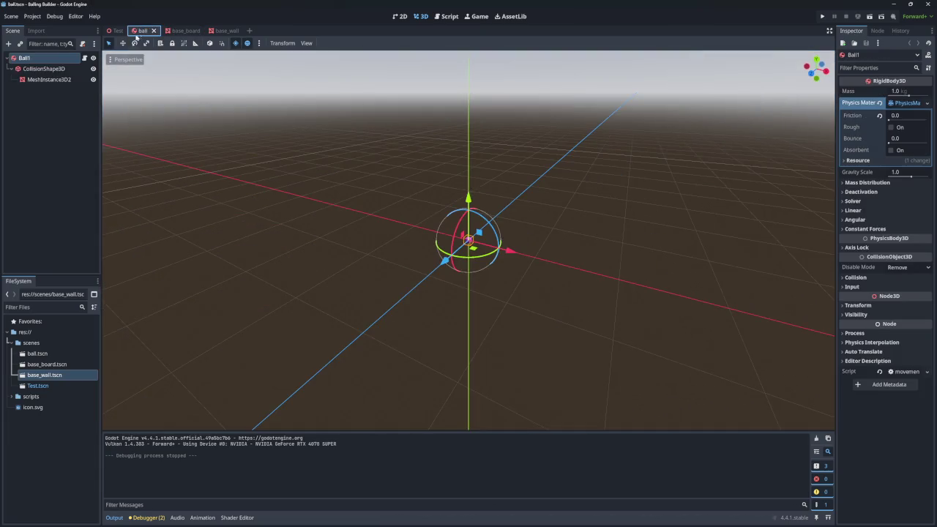
- Inspect the ball's SphereShape and SphereMesh sizes, then test-run the game and stop it with F8
click(44, 69)
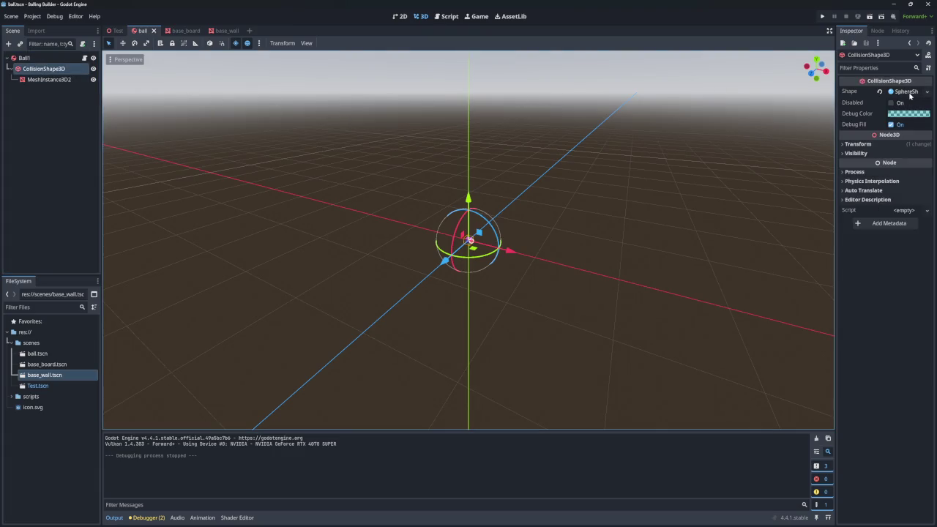
click(908, 92)
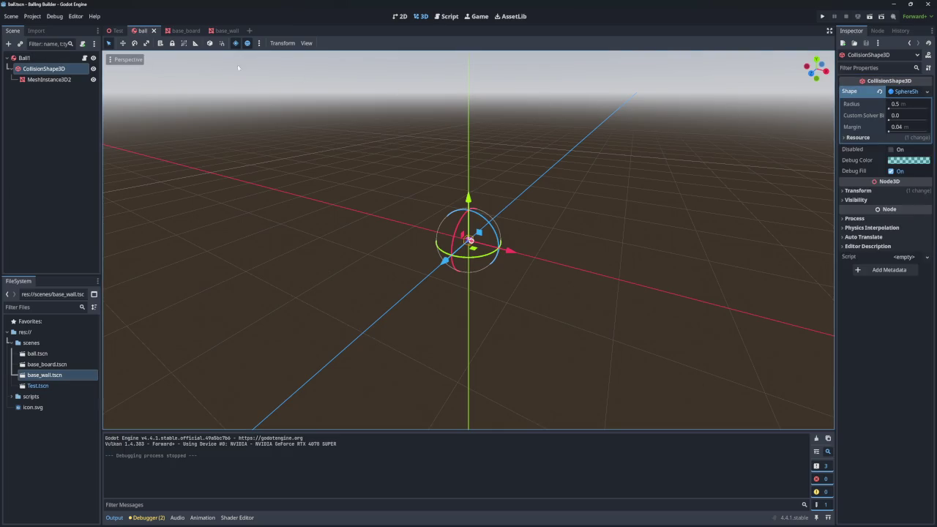
click(52, 79)
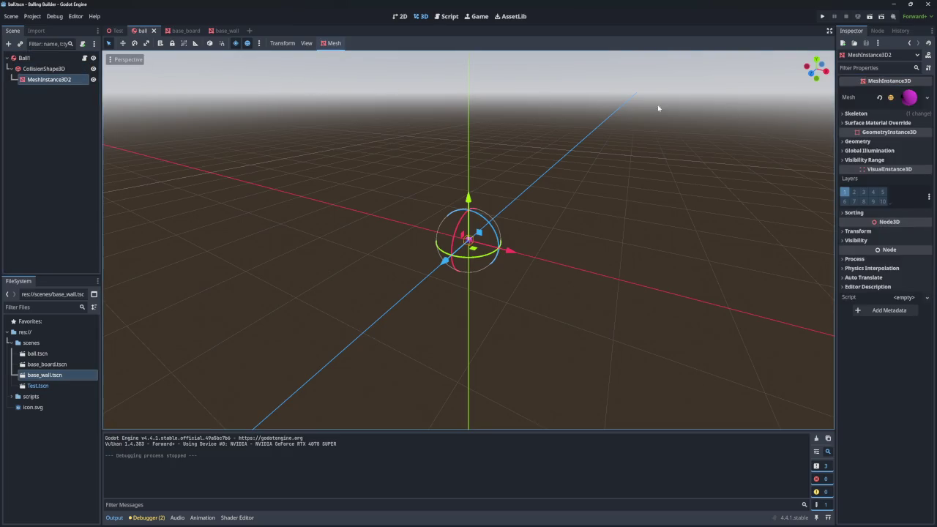
click(908, 97)
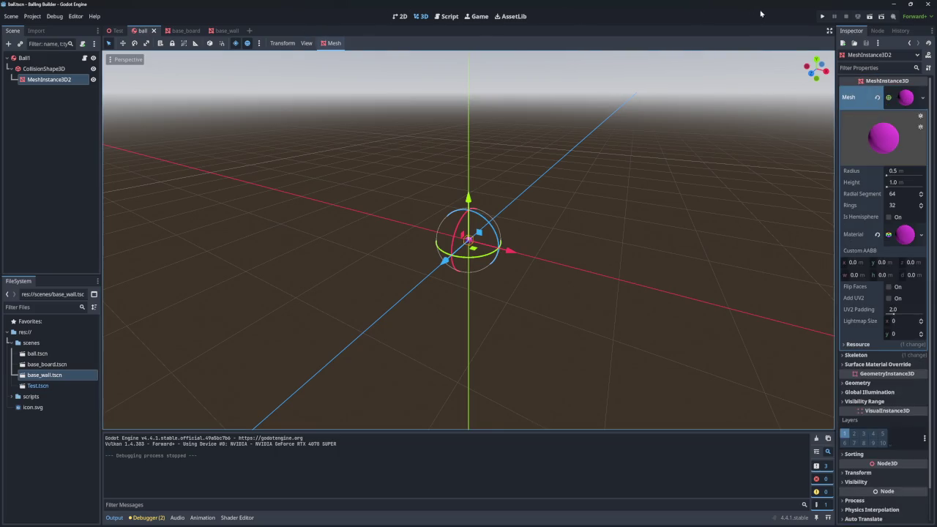
click(823, 16)
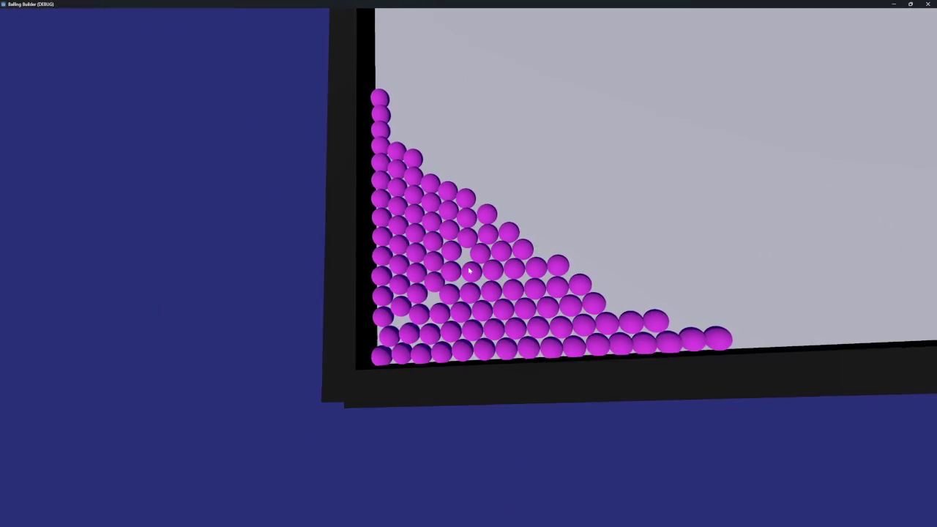
key(F8)
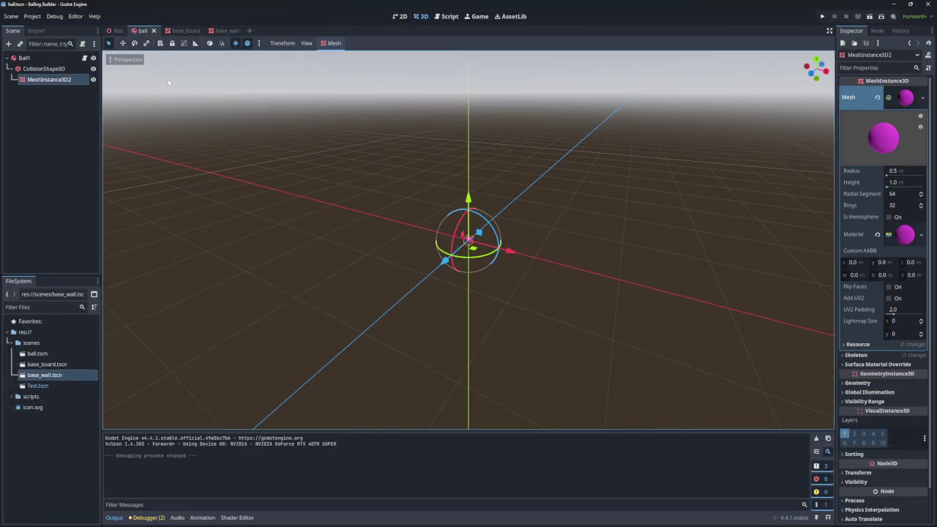
- Set the Test scene's back_wall position z to -4.725, then go back to the ball tab
click(117, 30)
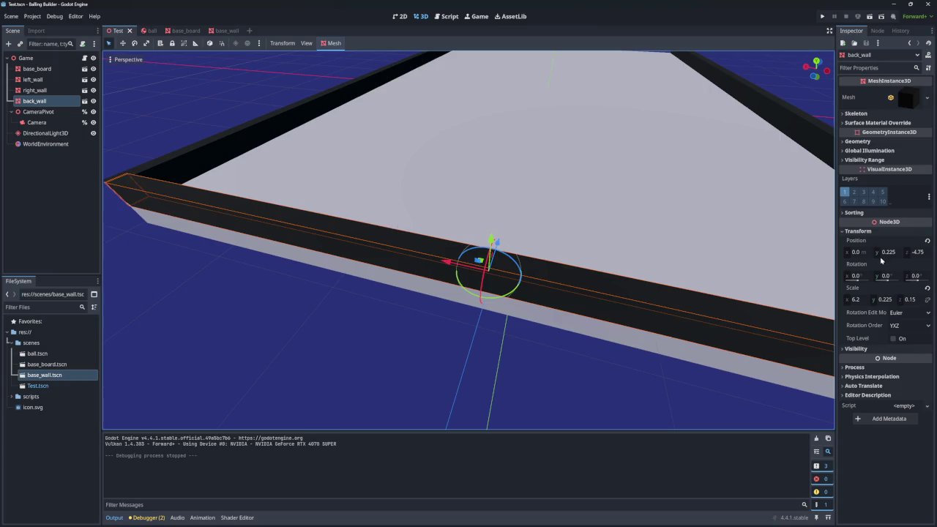
click(922, 253)
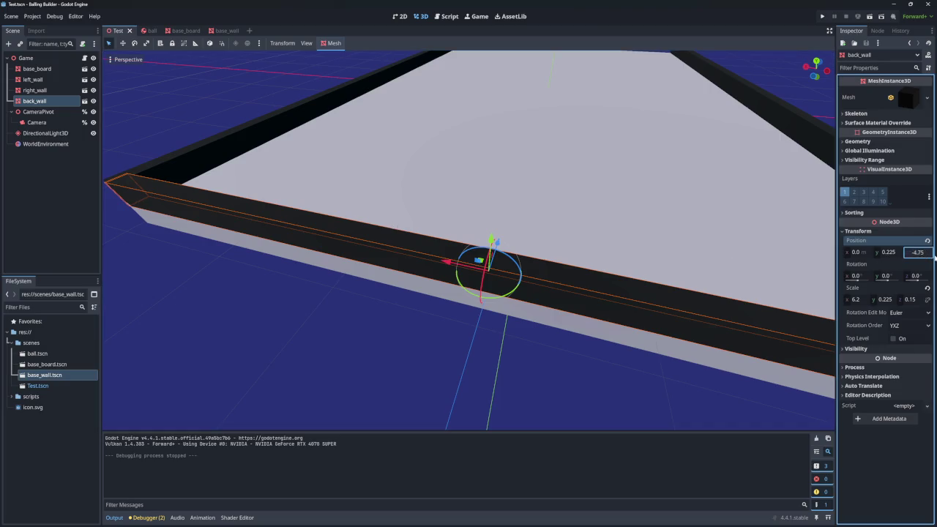
text(-4.725)
key(Return)
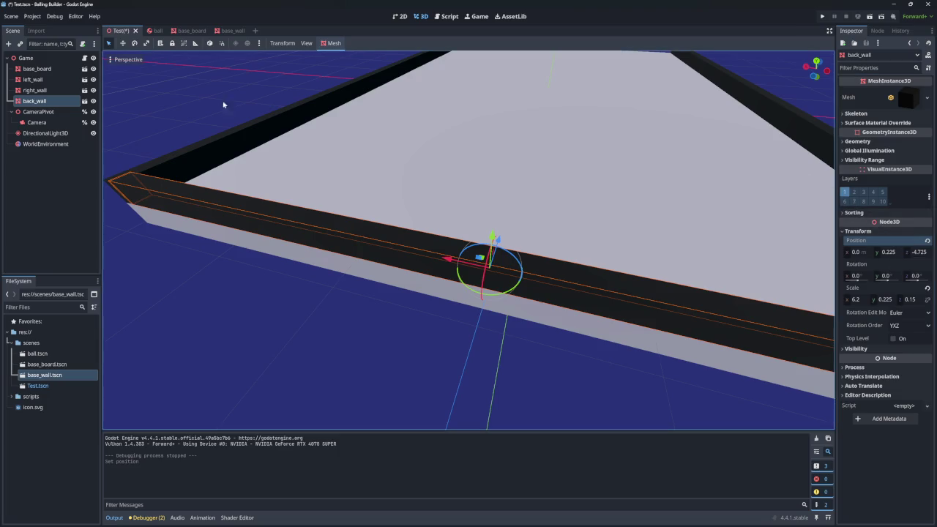
click(156, 31)
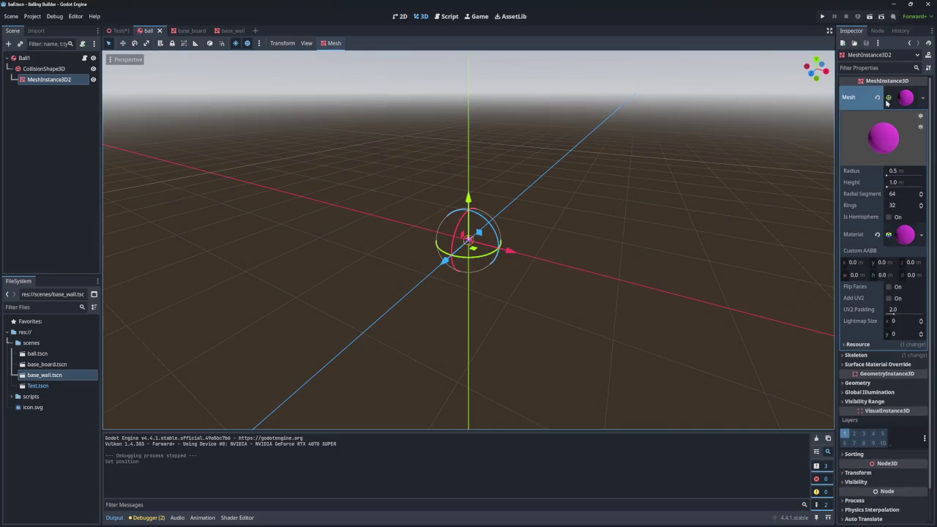
- Set the ball's SphereShape collision margin to 0, then save, run and stop the game
key(Up)
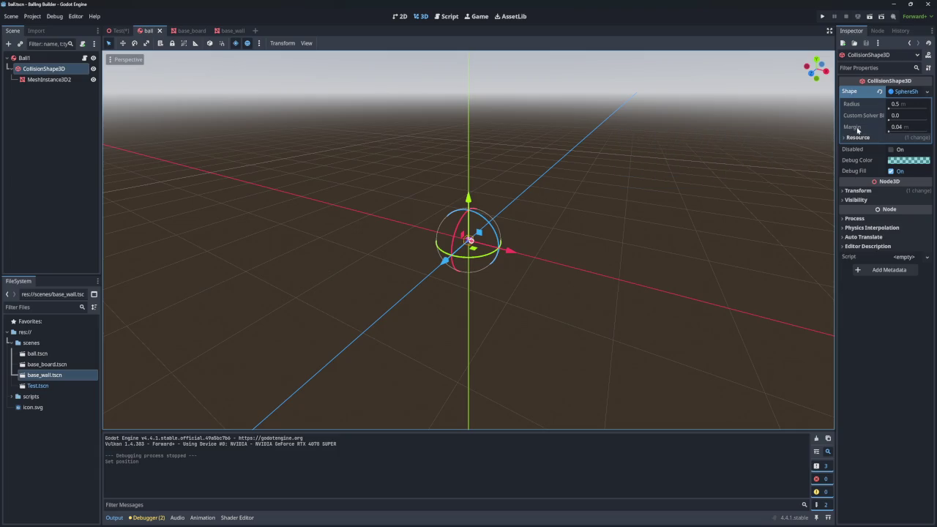
click(908, 129)
key(F5)
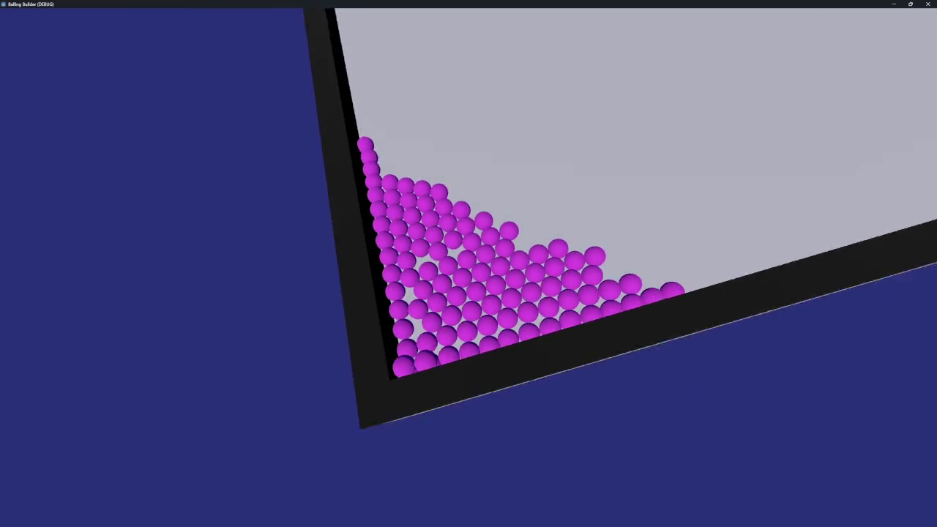
key(Escape)
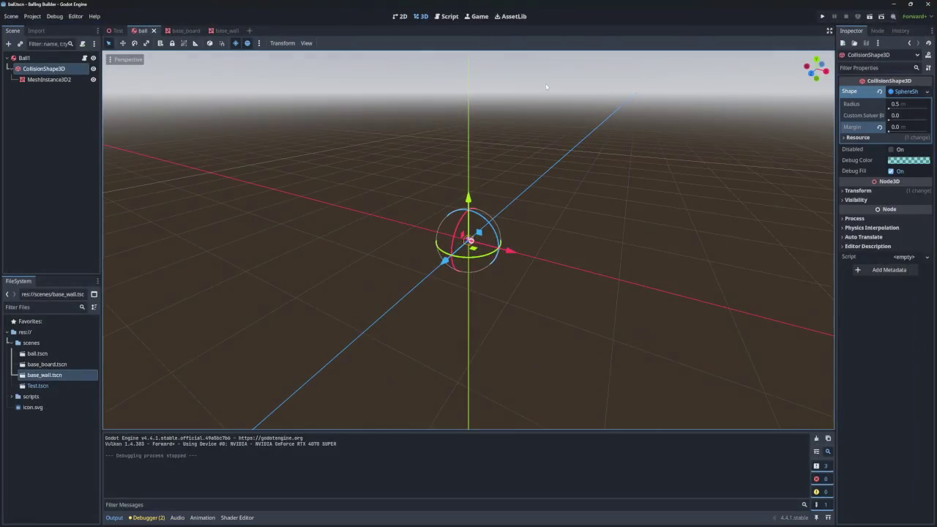
- Set the base_board BoxShape collision margin to 0
click(174, 32)
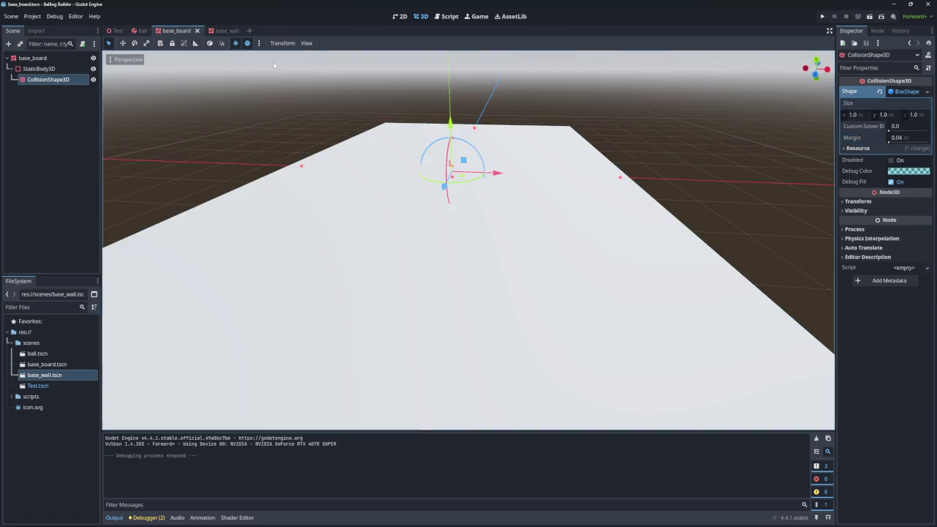
click(900, 138)
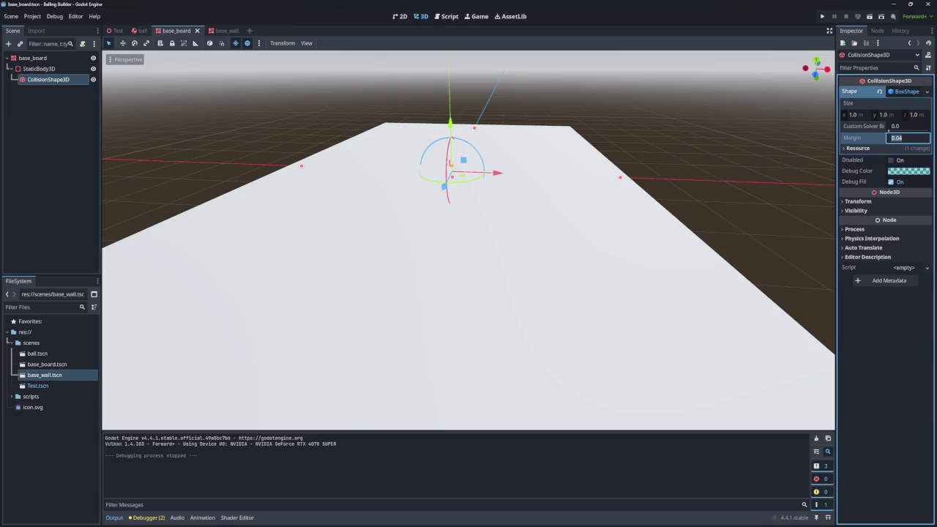
text(0)
key(Return)
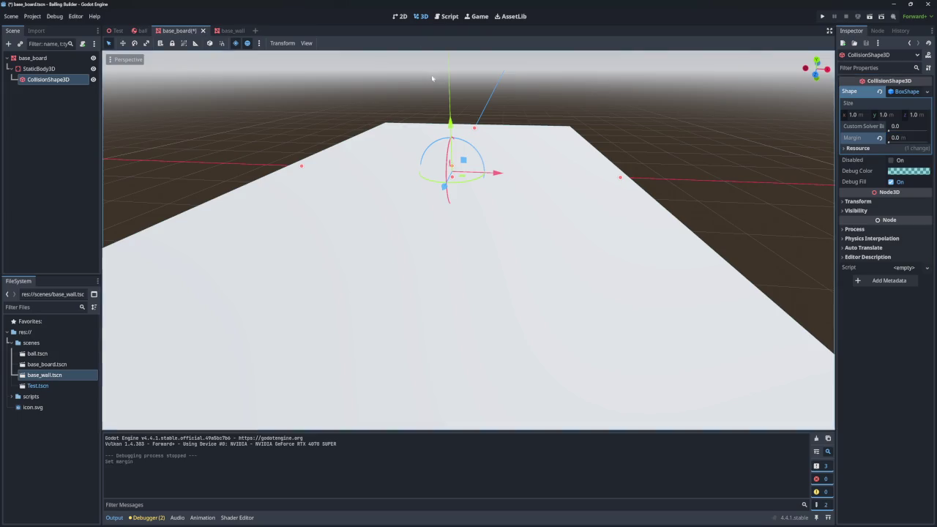
- Inspect the collision margin on the base_wall collision shape's BoxShape
click(231, 31)
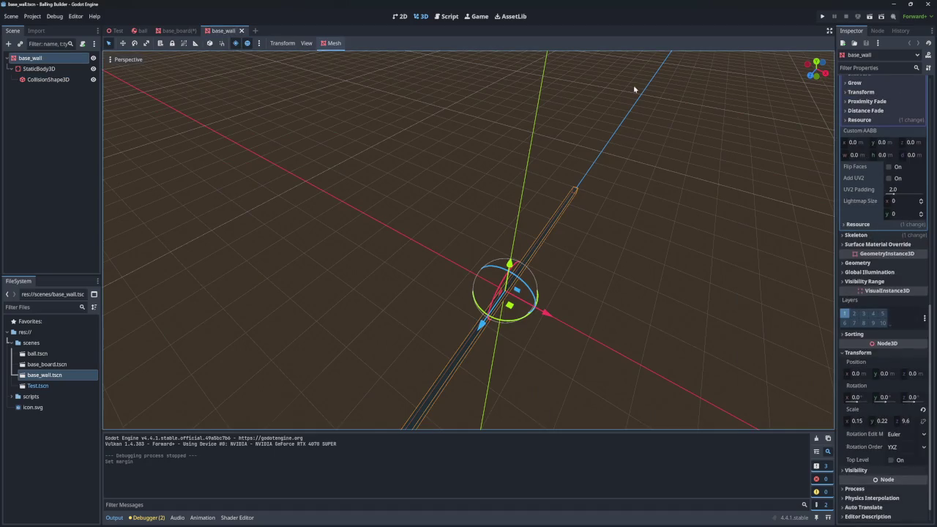
click(39, 68)
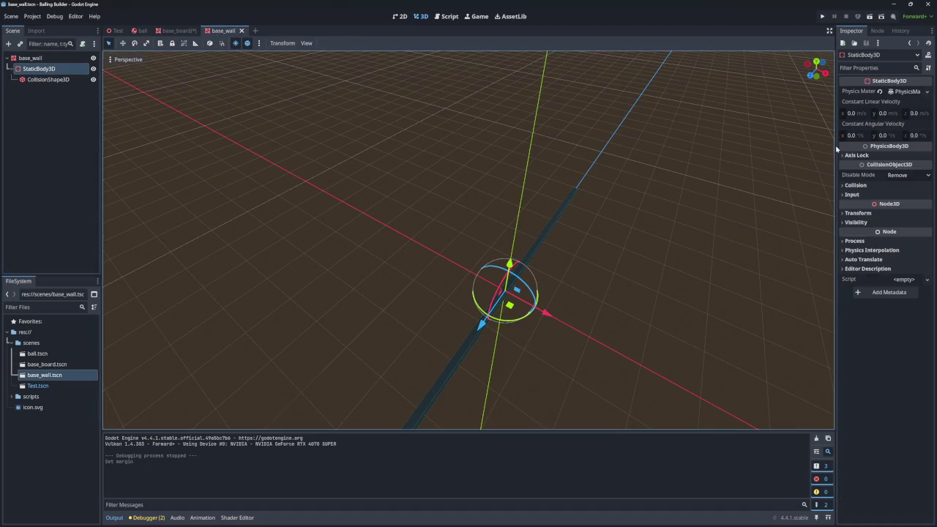
key(Down)
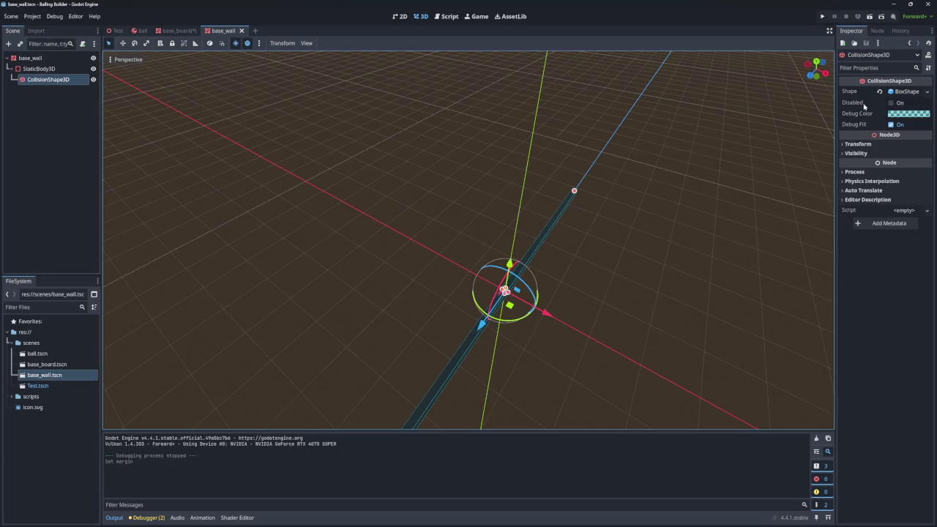
click(902, 91)
click(902, 91)
click(902, 91)
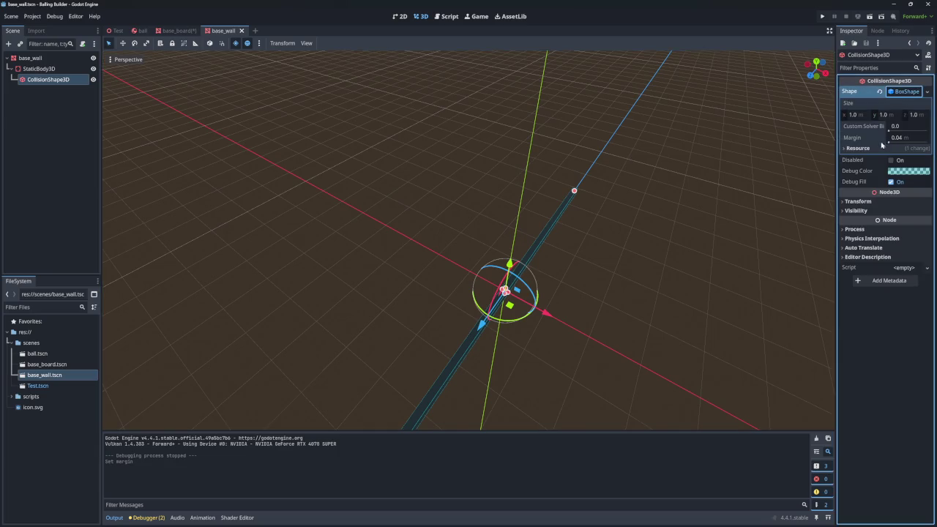
mouse_move(857, 140)
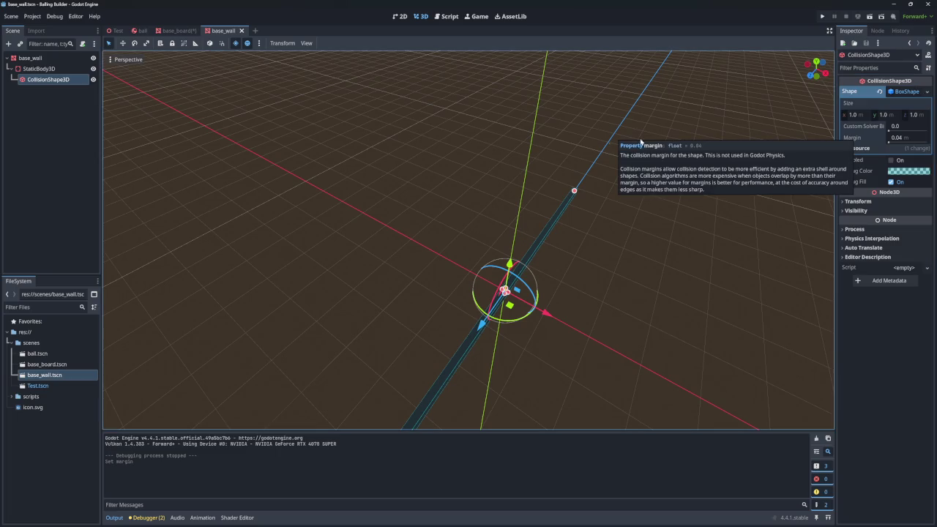
- Undo the margin changes on base_board and the ball, and save the ball scene
click(176, 31)
key(ctrl+z)
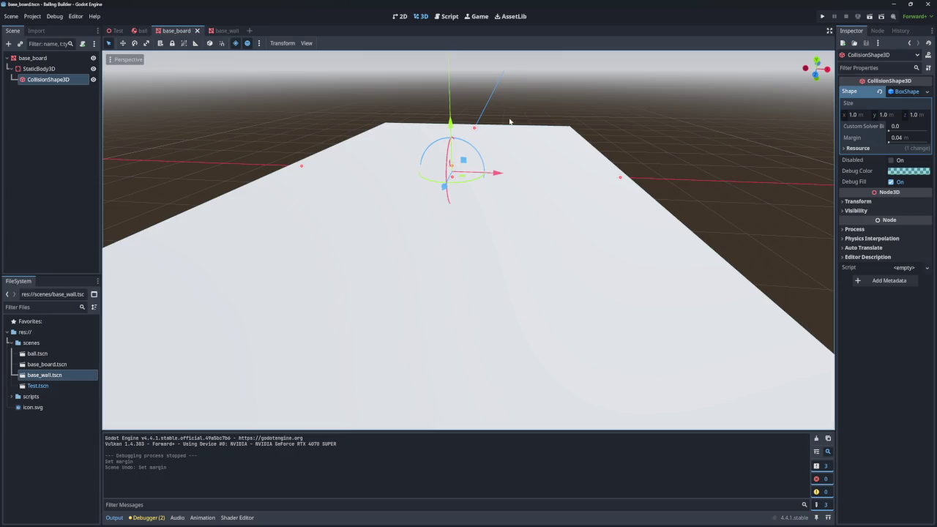
click(141, 31)
key(ctrl+z)
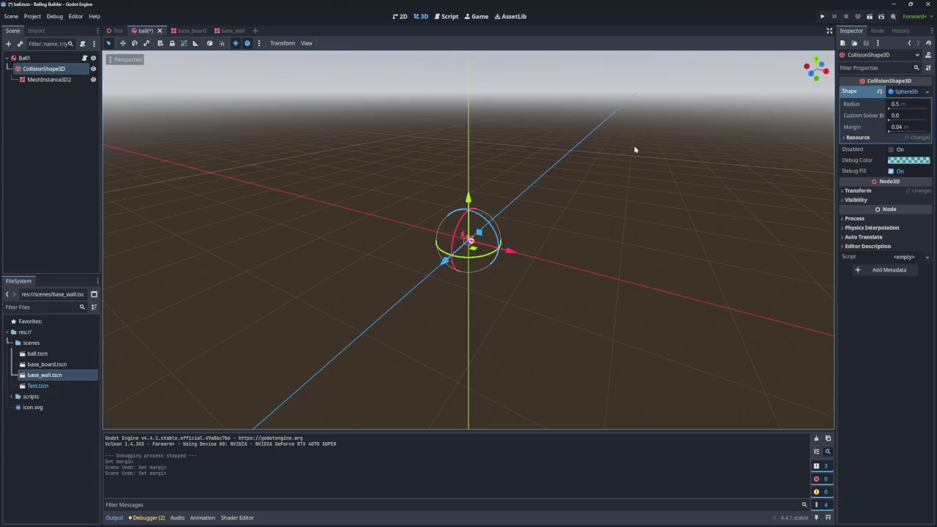
key(ctrl+s)
click(116, 31)
- Set Physics > 3D Contact Max Allowed Penetration to 0.001 and run the game
click(33, 16)
click(43, 30)
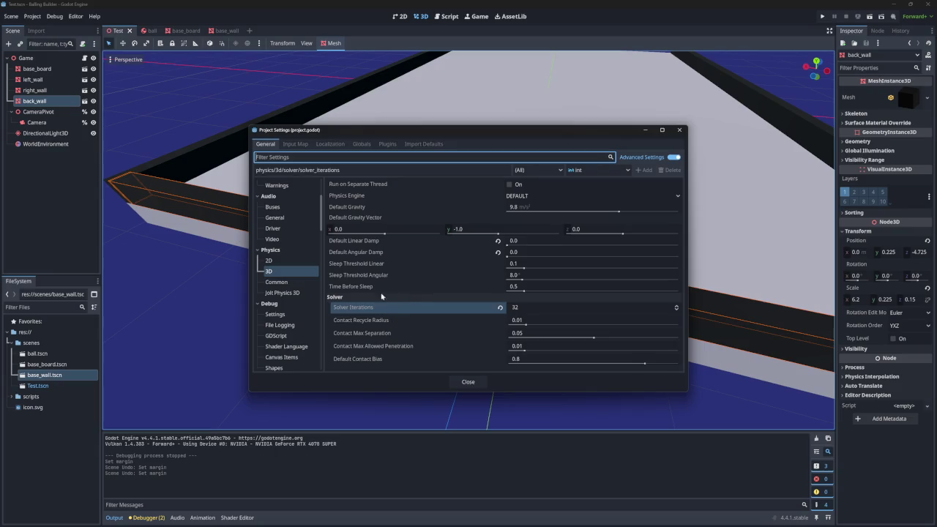
click(279, 283)
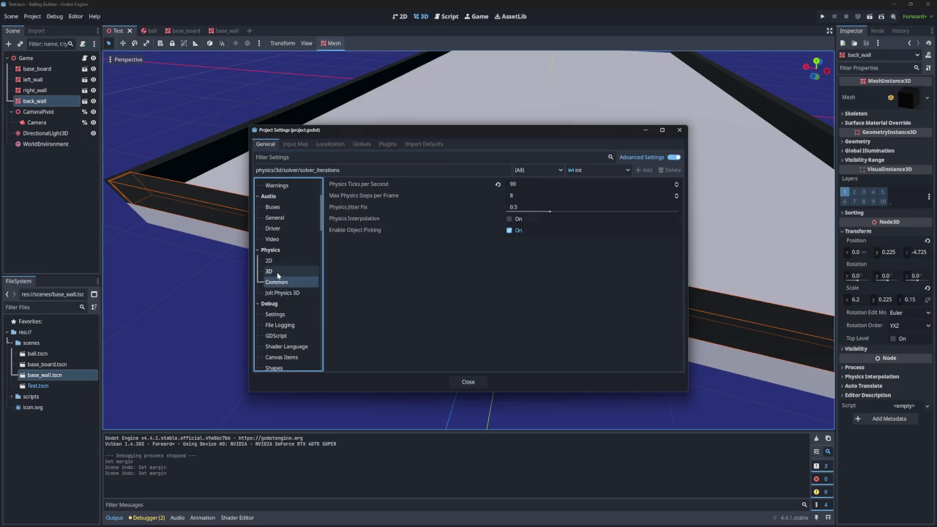
click(279, 273)
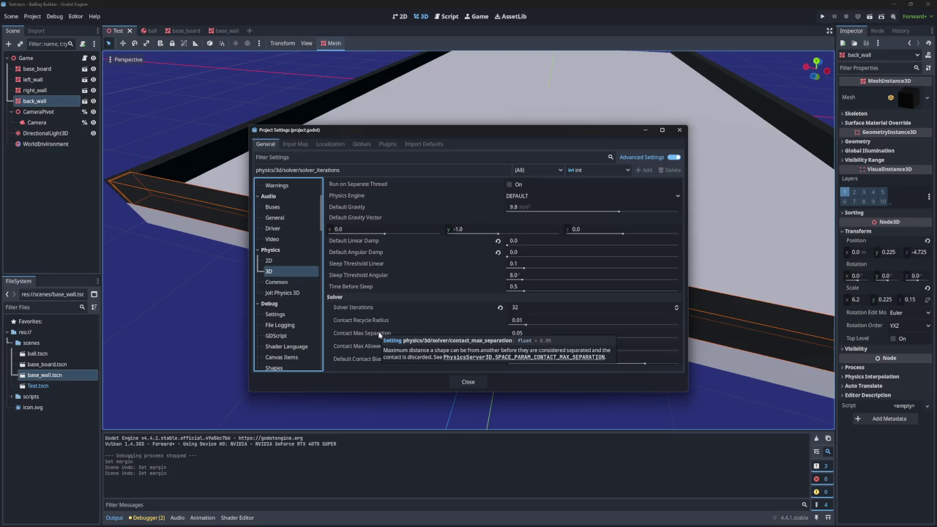
click(516, 347)
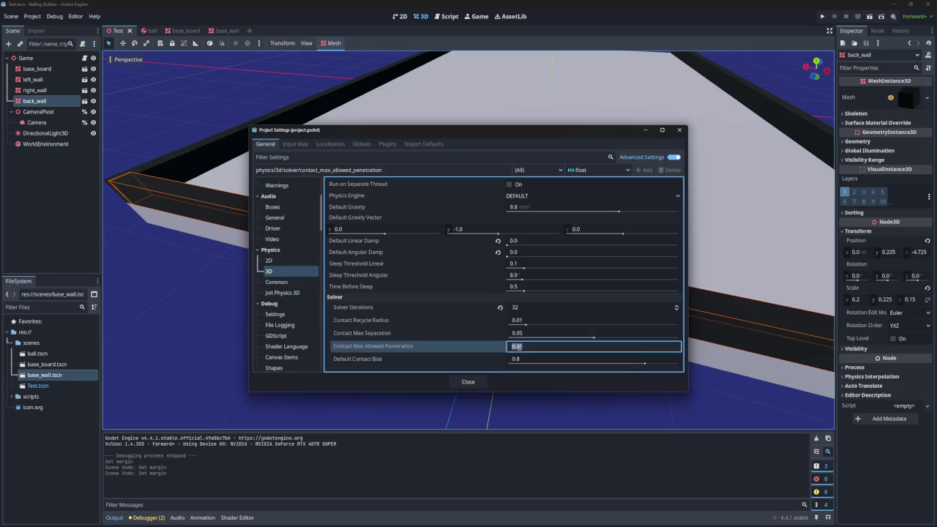
text(01)
key(Return)
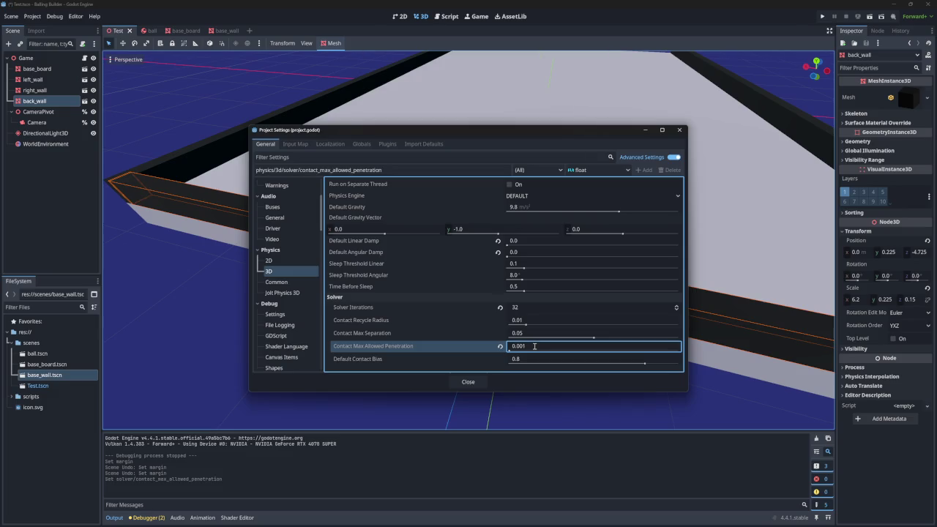
click(679, 130)
click(823, 16)
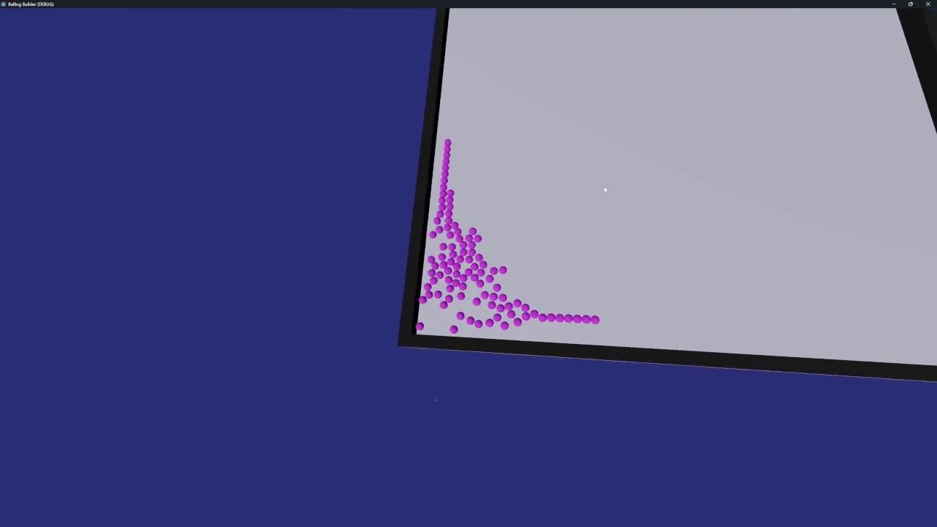
- End the debug run with F8 to return to the Test scene
key(F8)
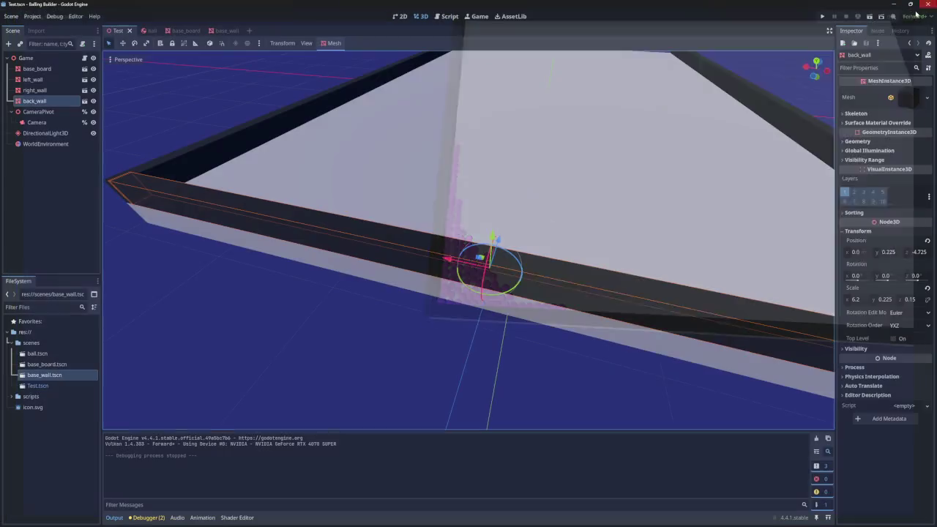
- Change Contact Max Allowed Penetration in the 3D physics project settings to 0.01
click(32, 16)
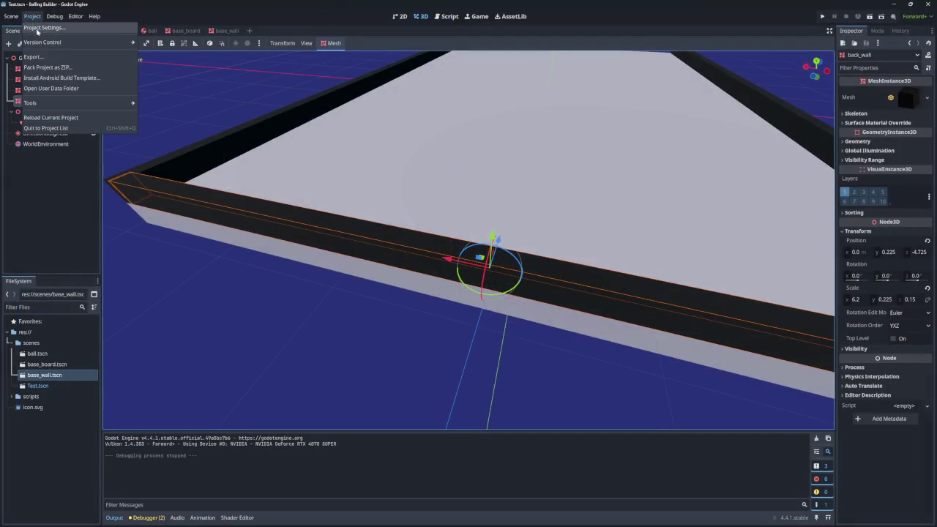
click(51, 30)
click(536, 349)
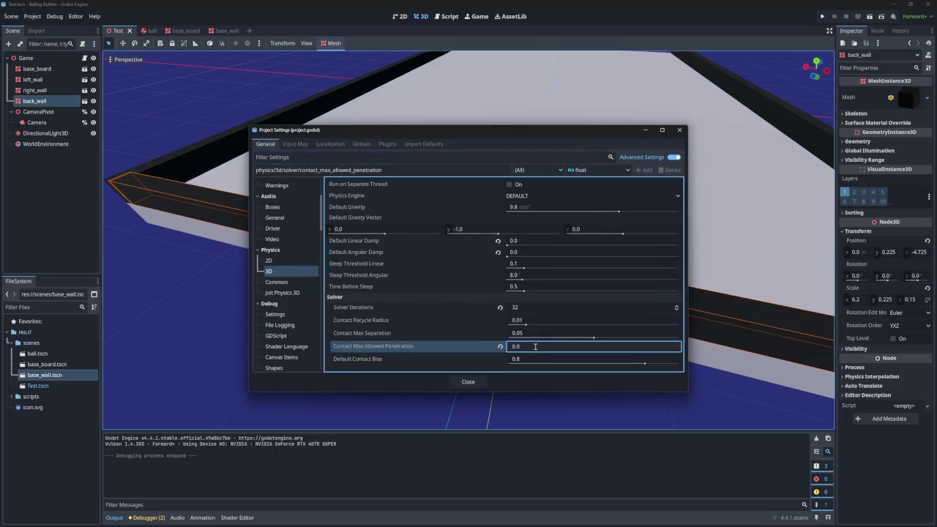
text(1)
key(Return)
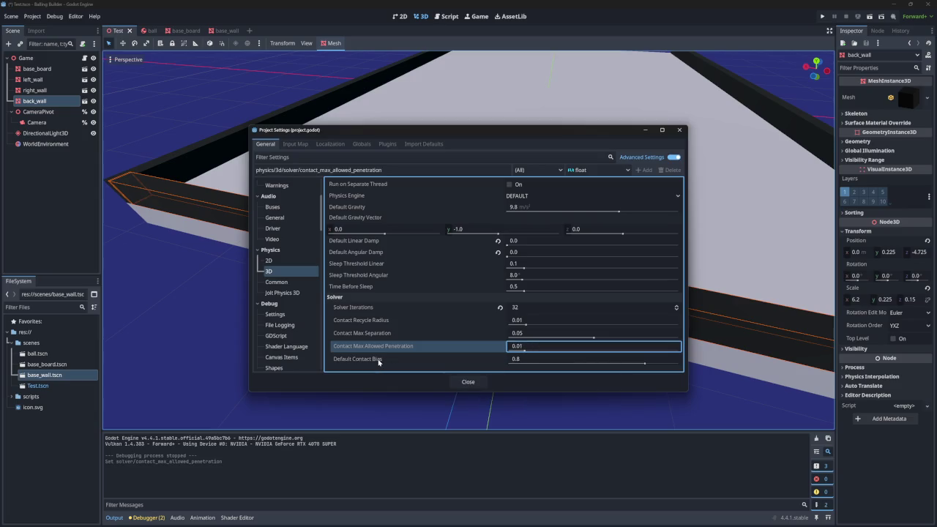
mouse_move(372, 362)
key(F5)
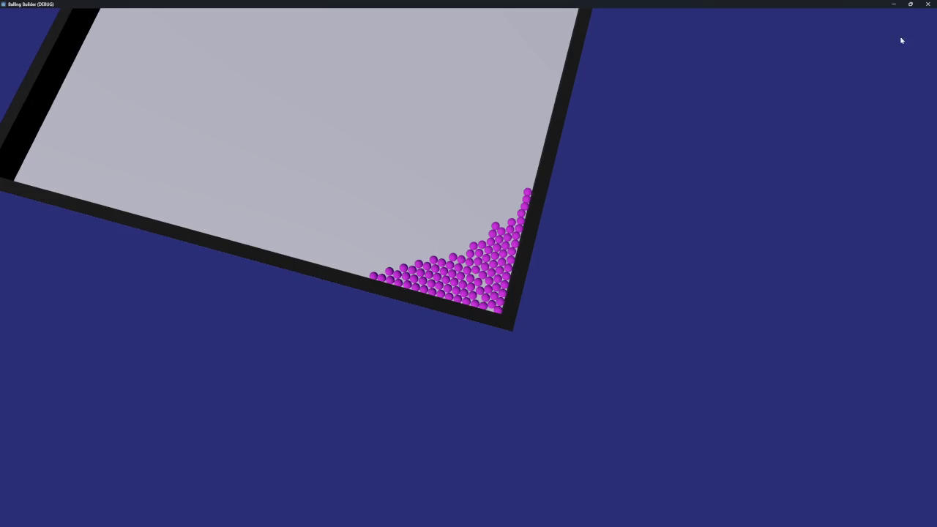
click(927, 4)
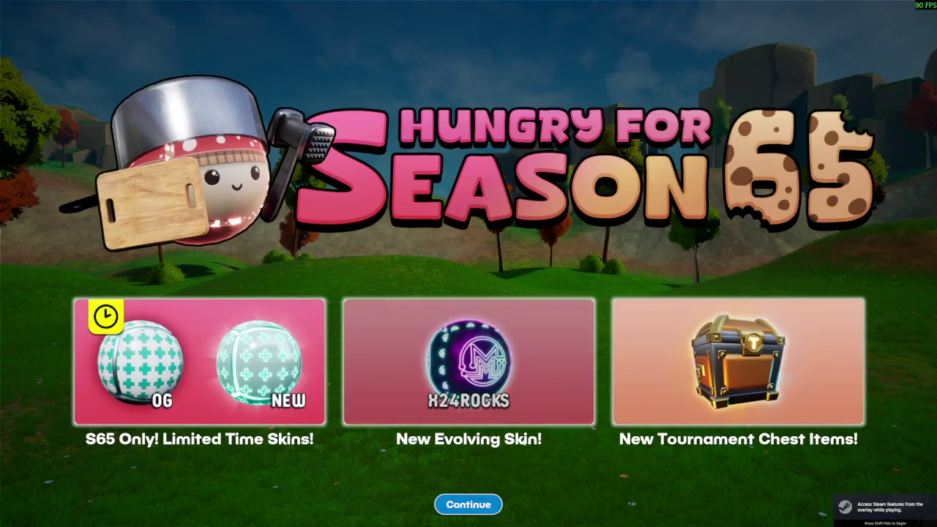
- Choose Tilted mode with the Viewer option, launch TILT and begin the race
click(468, 505)
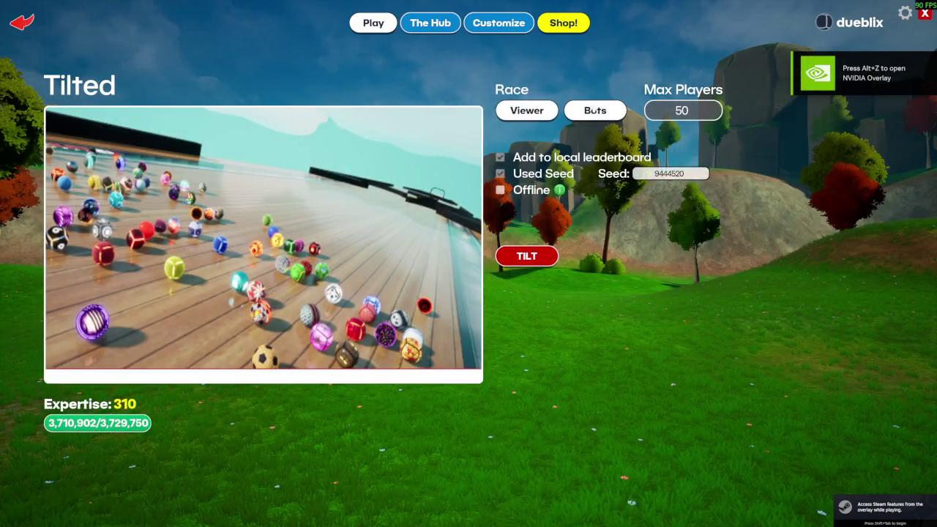
click(526, 110)
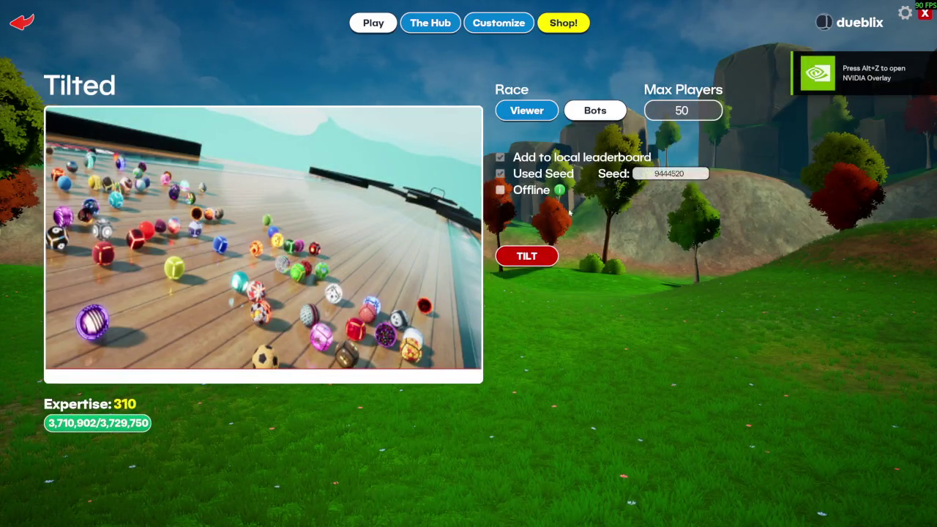
click(535, 255)
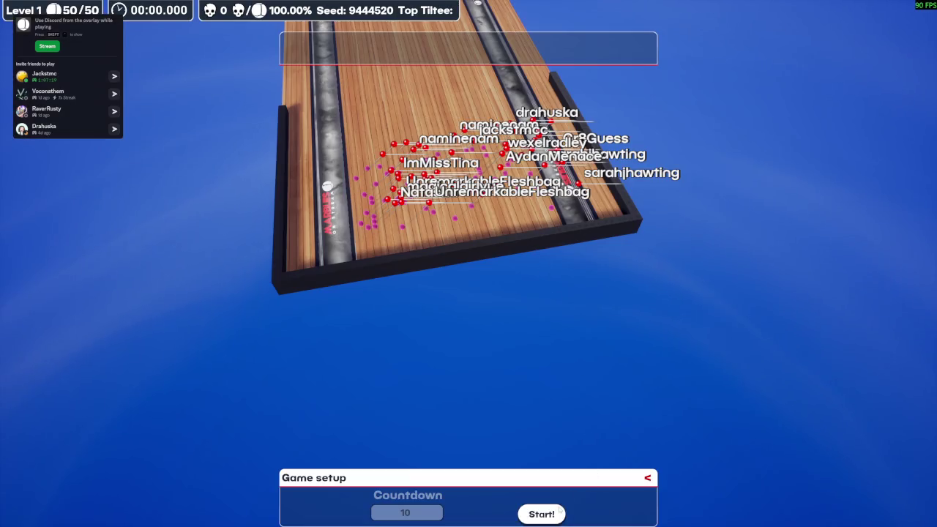
click(559, 512)
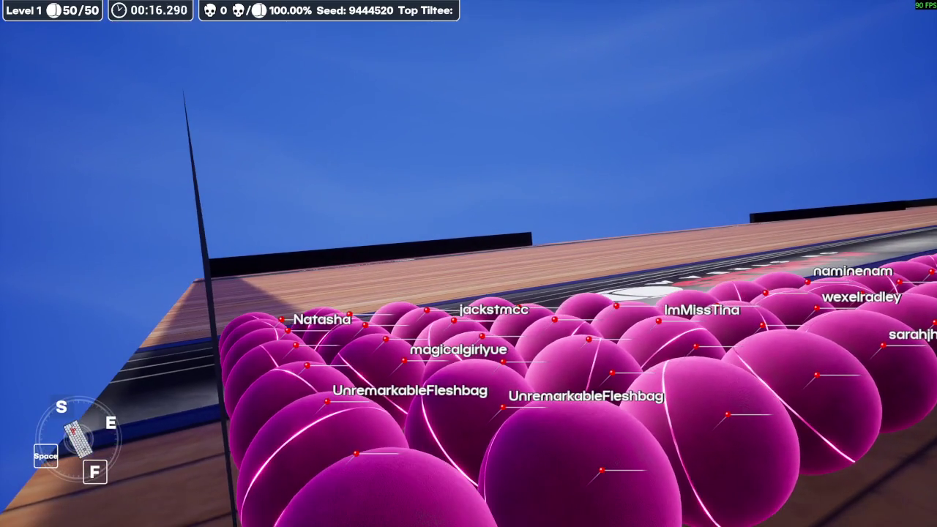
- After watching, open the Esc menu, choose Main Menu and confirm quitting the race
key(Escape)
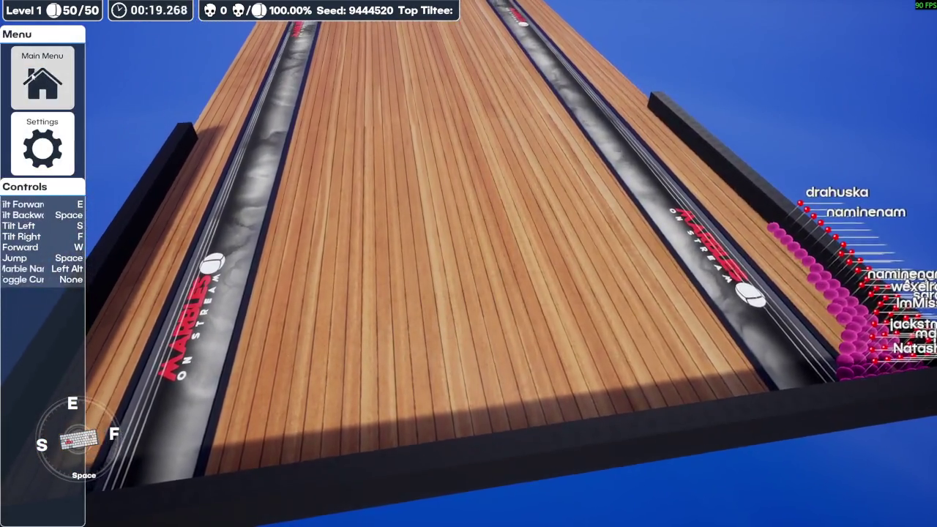
click(42, 77)
click(429, 318)
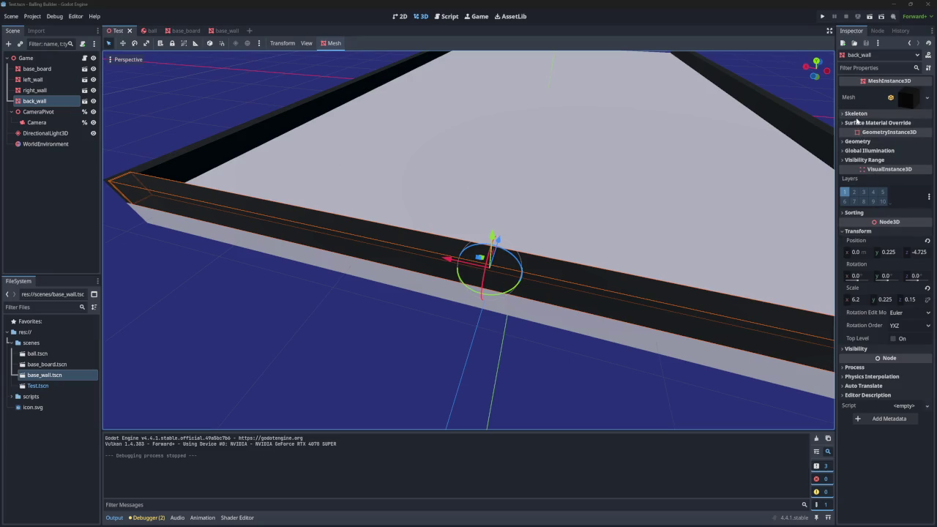
- Set the base_board StaticBody3D collision priority to 2.0
click(183, 30)
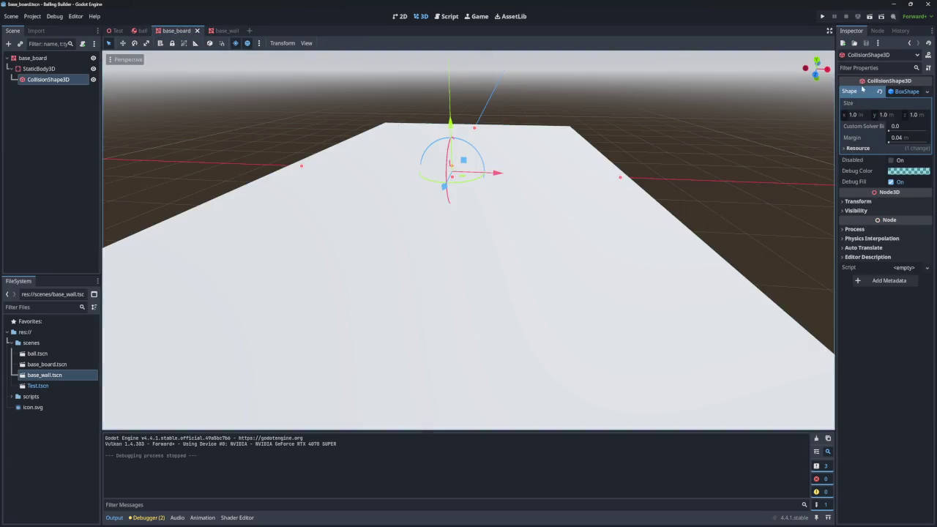
click(905, 91)
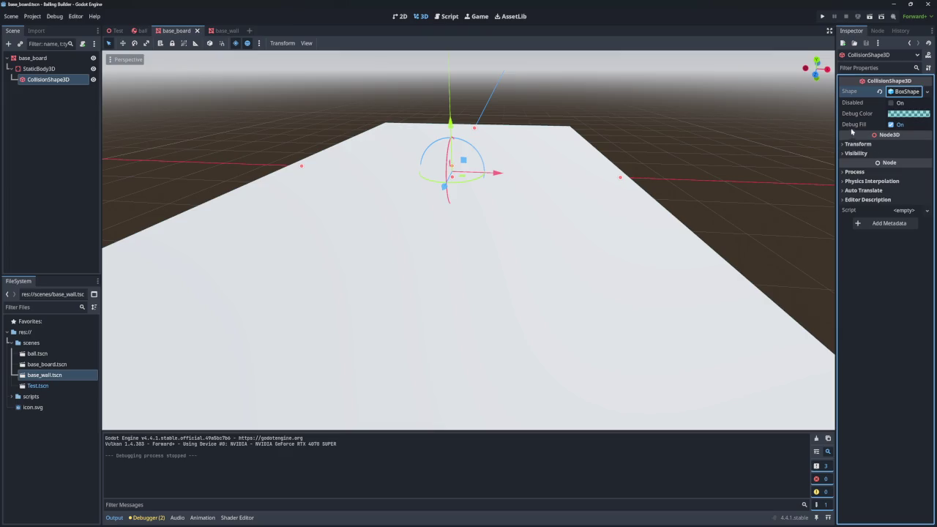
click(32, 68)
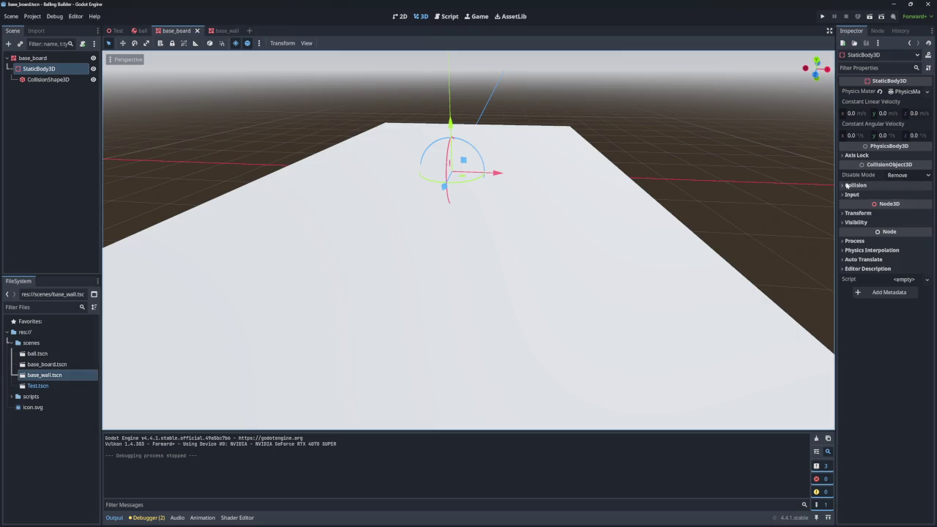
click(855, 185)
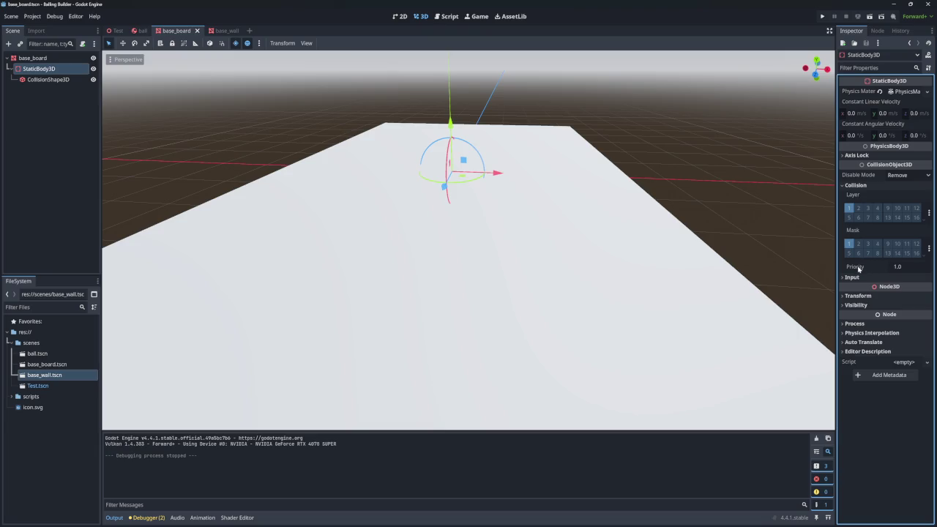
mouse_move(858, 269)
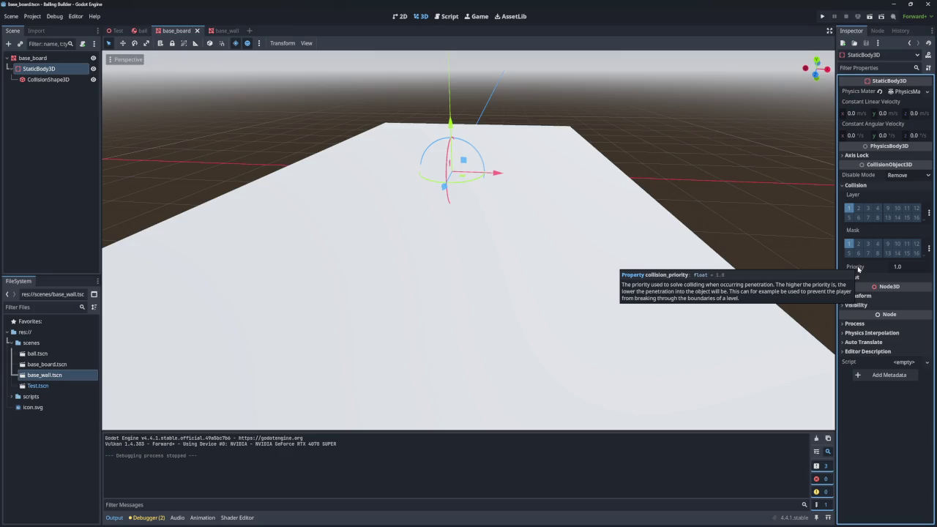
click(911, 267)
text(2)
key(Return)
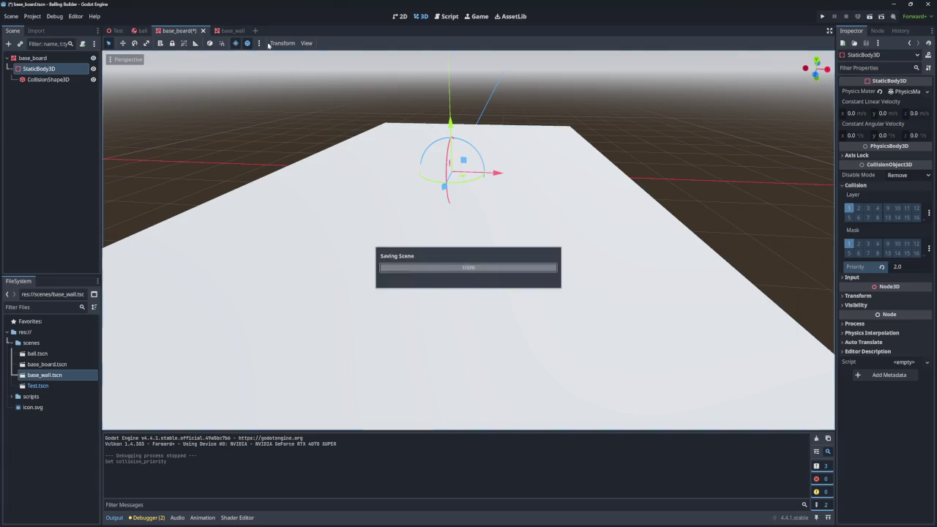
click(233, 30)
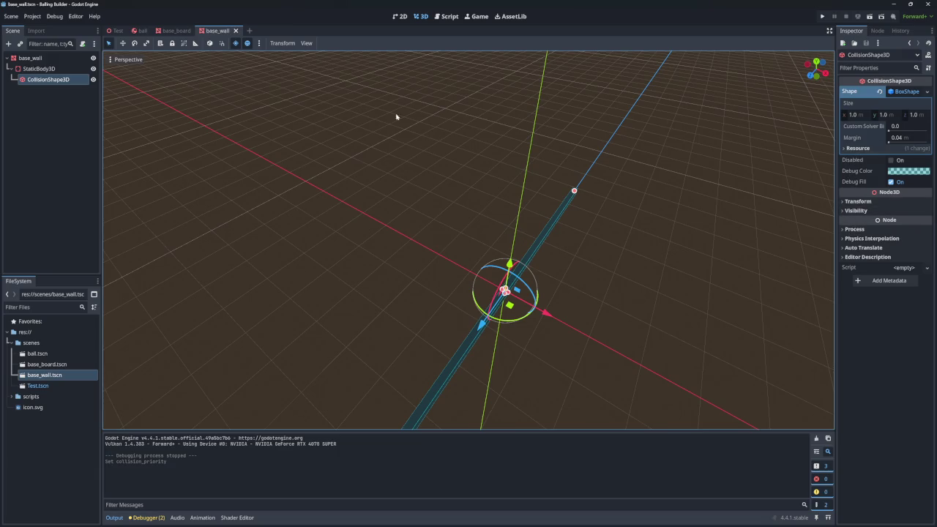
- Give the base_wall StaticBody3D a collision priority of 1.5
click(38, 68)
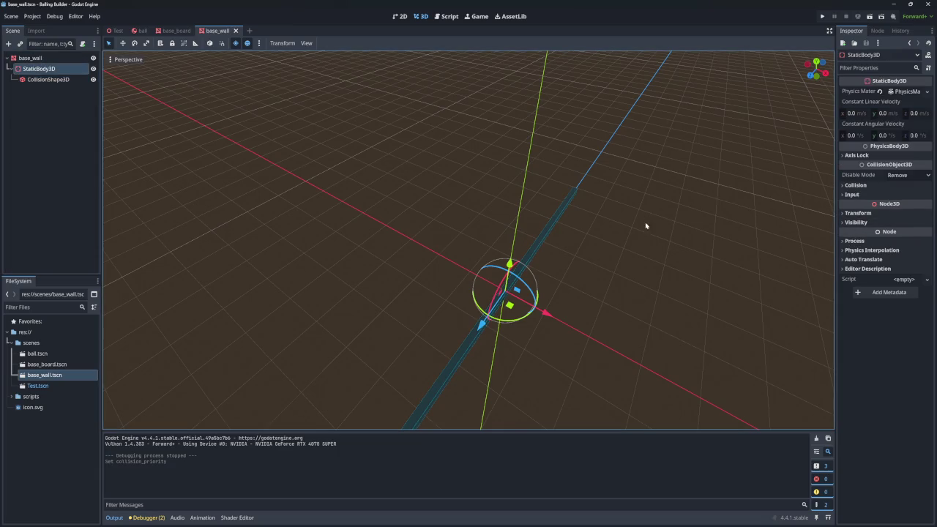
click(853, 185)
click(908, 268)
text(1.5)
key(Return)
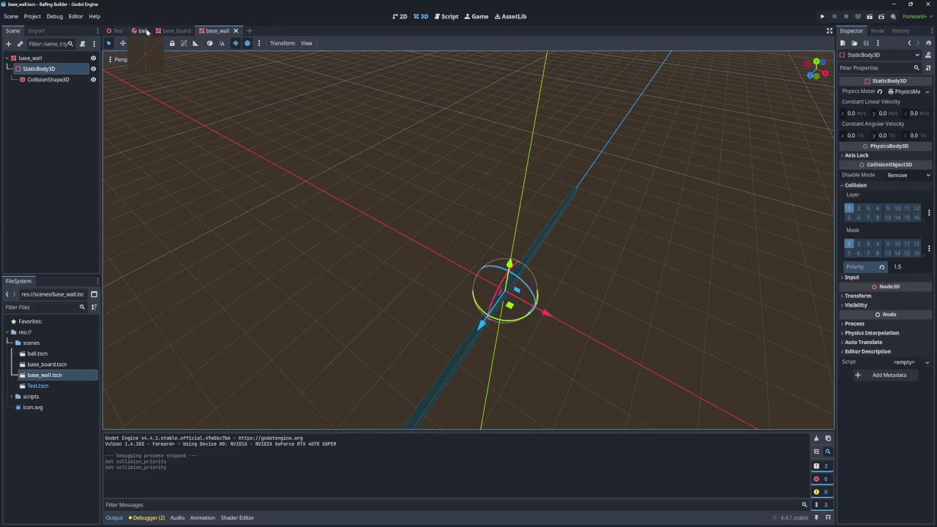
- In the Test scene, compare base_board and left_wall, cancelling accidental base_board renames
click(117, 31)
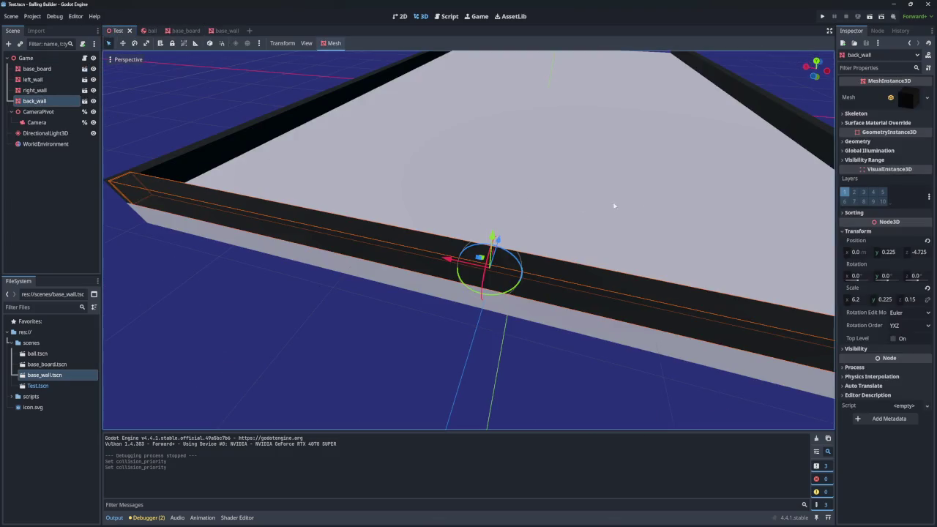
double_click(35, 68)
key(Escape)
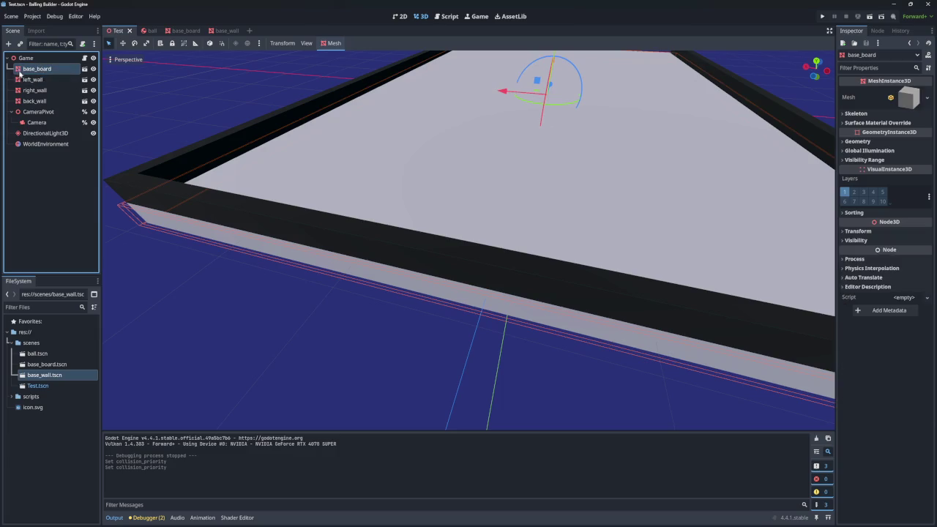
click(24, 69)
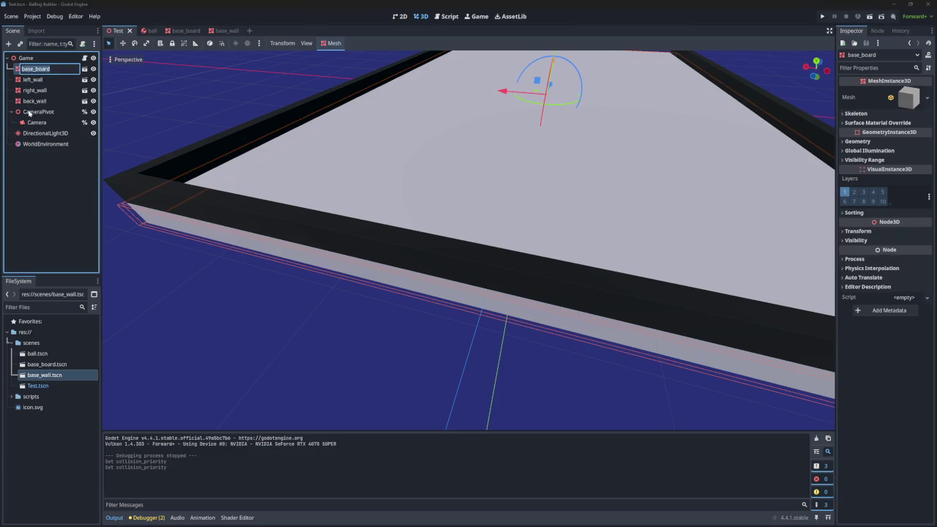
key(Escape)
key(Down)
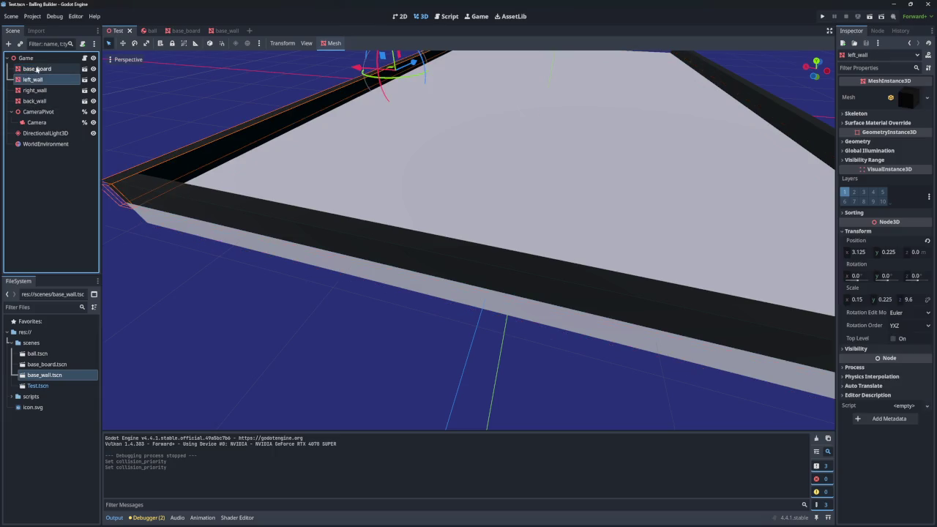
click(38, 69)
key(Down)
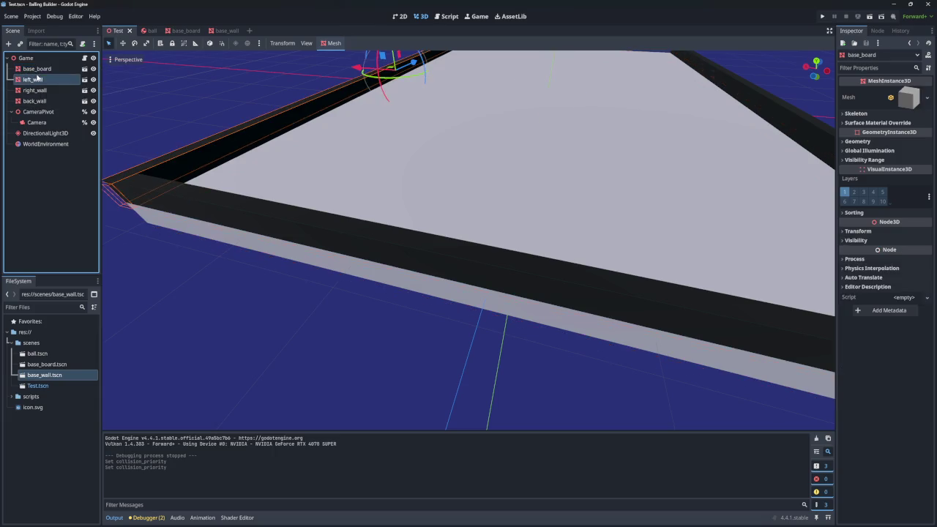
click(38, 69)
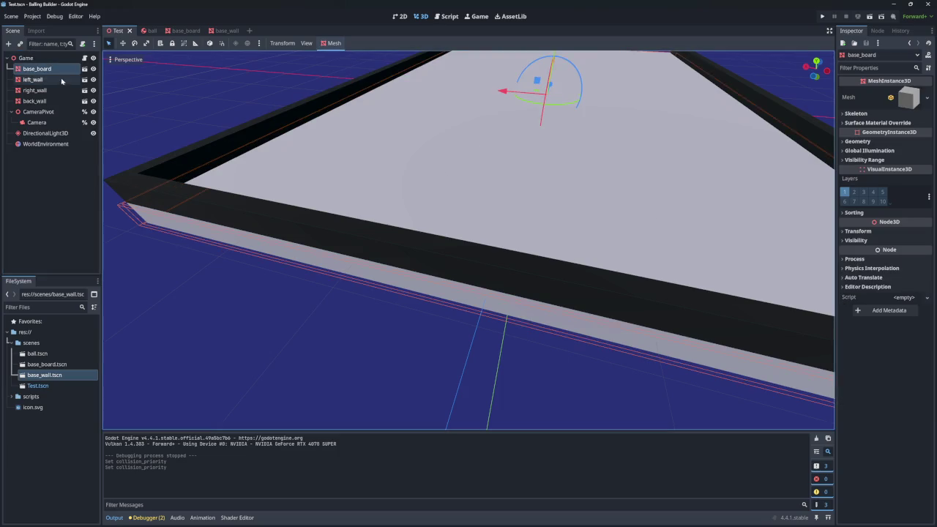
key(Down)
- Focus the viewport on base_board, check left_wall and right_wall, then run the project
click(850, 232)
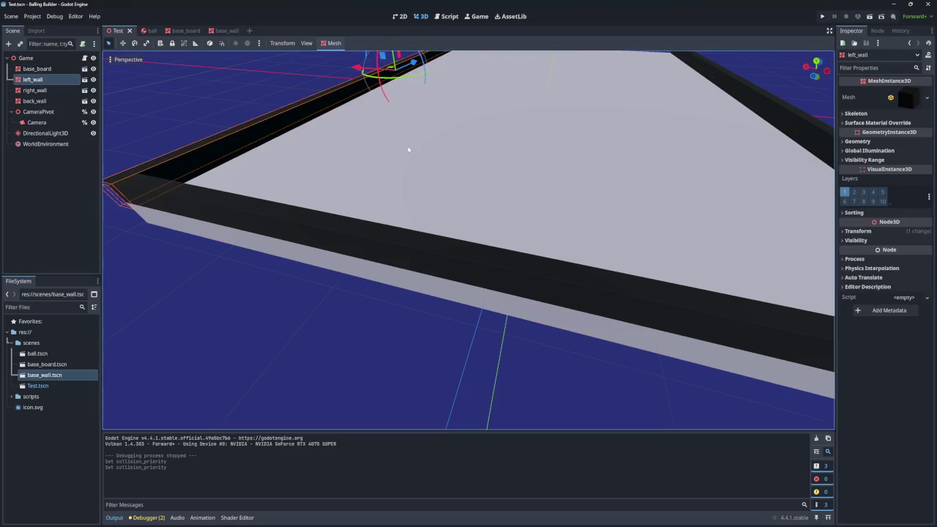
double_click(37, 69)
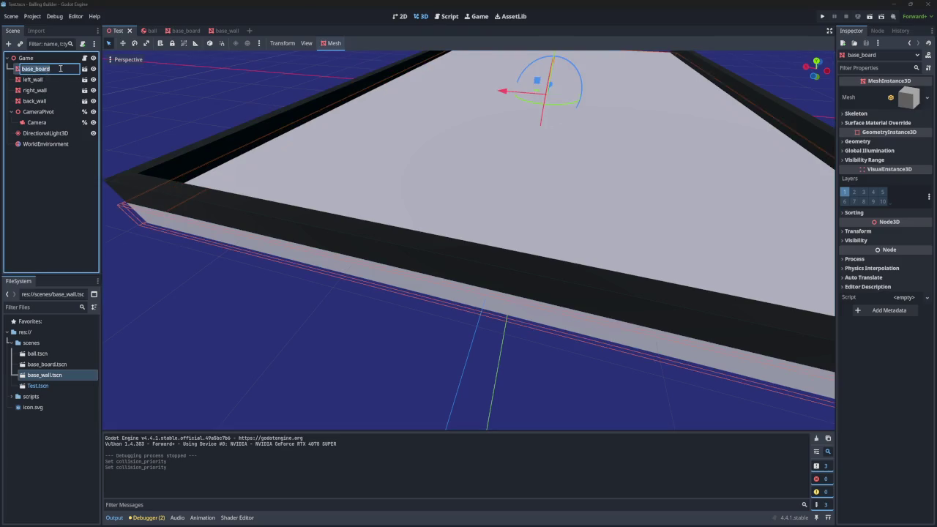
click(18, 70)
double_click(18, 70)
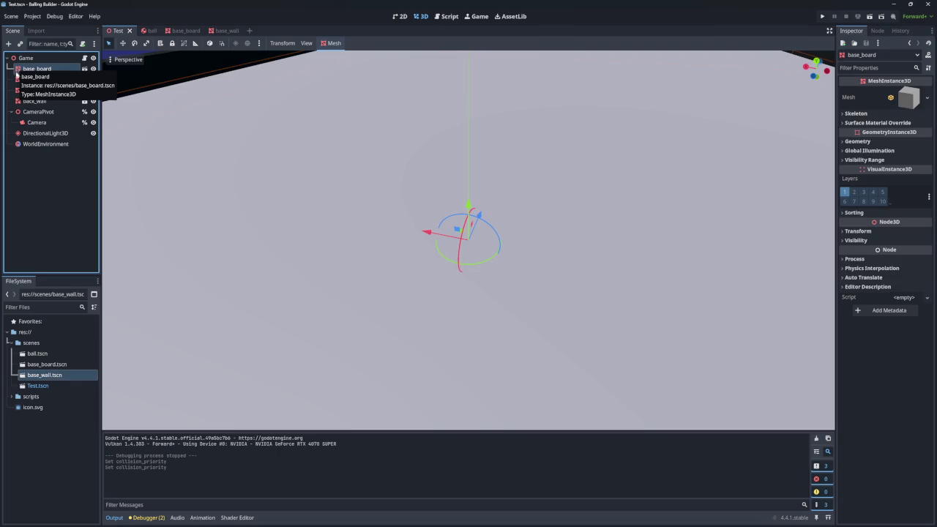
click(29, 79)
click(30, 90)
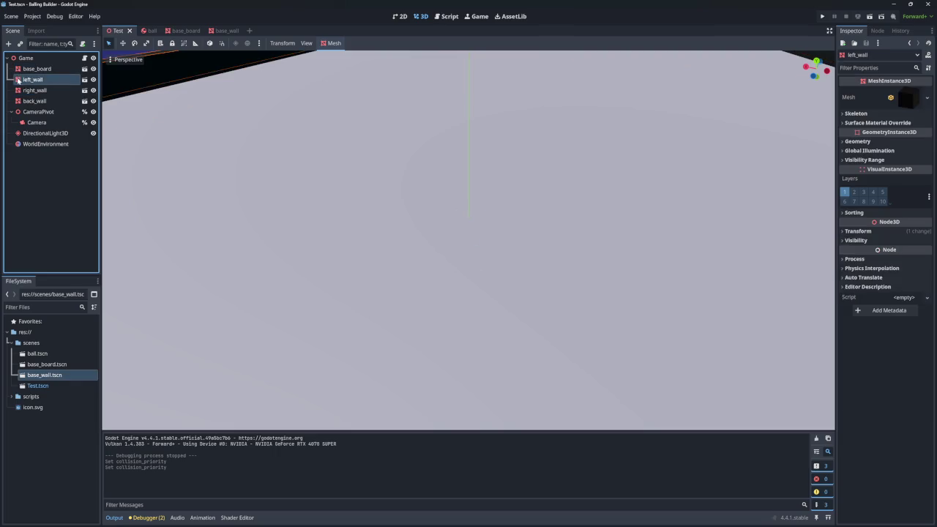
click(822, 16)
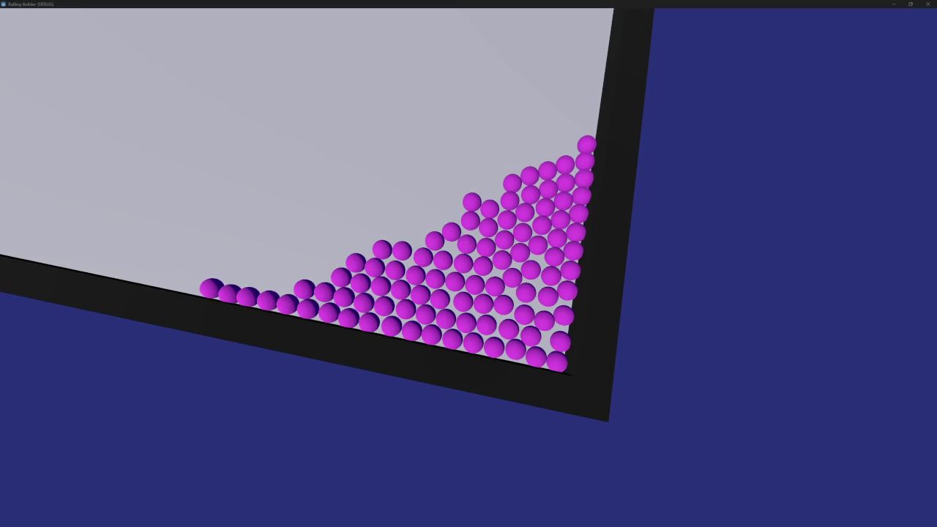
- Close the debug game window once the marbles pack into the board's corner
click(927, 4)
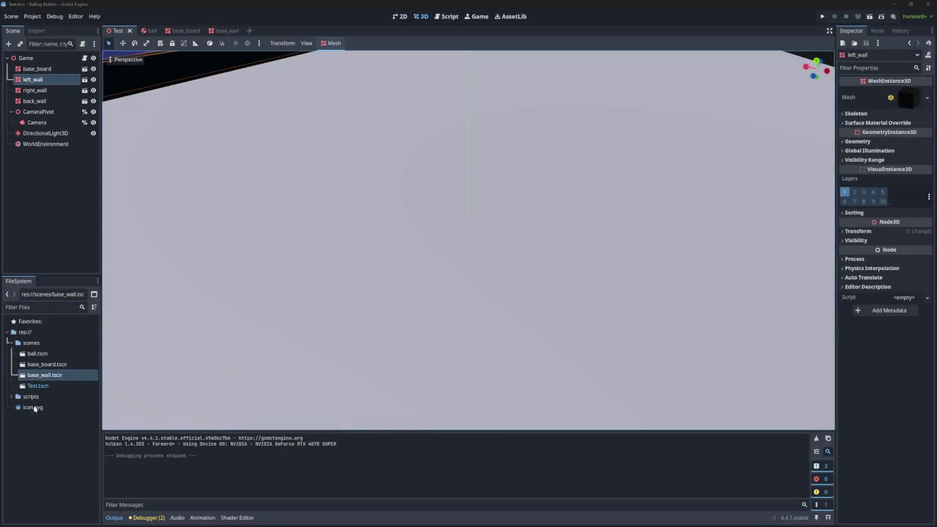
- Open ball.tscn, select Ball1 and expand its Solver section in the Inspector
double_click(38, 355)
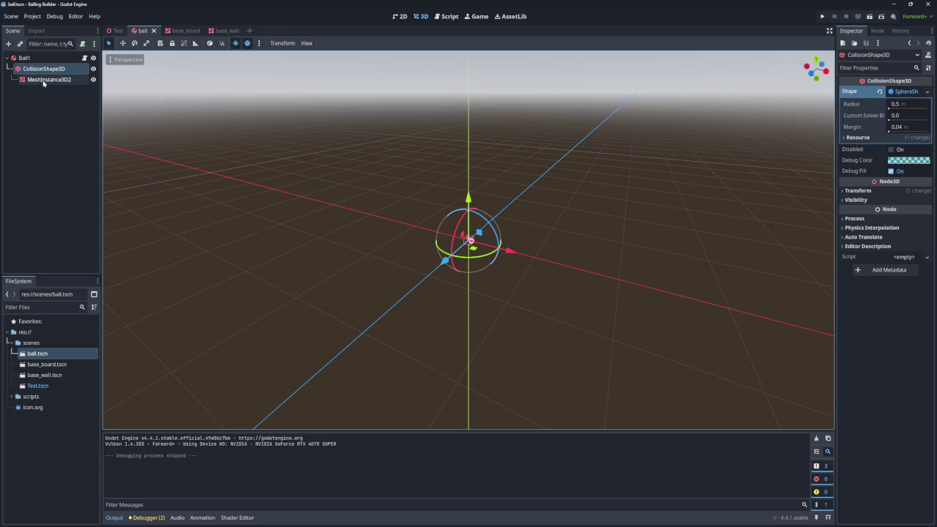
click(24, 57)
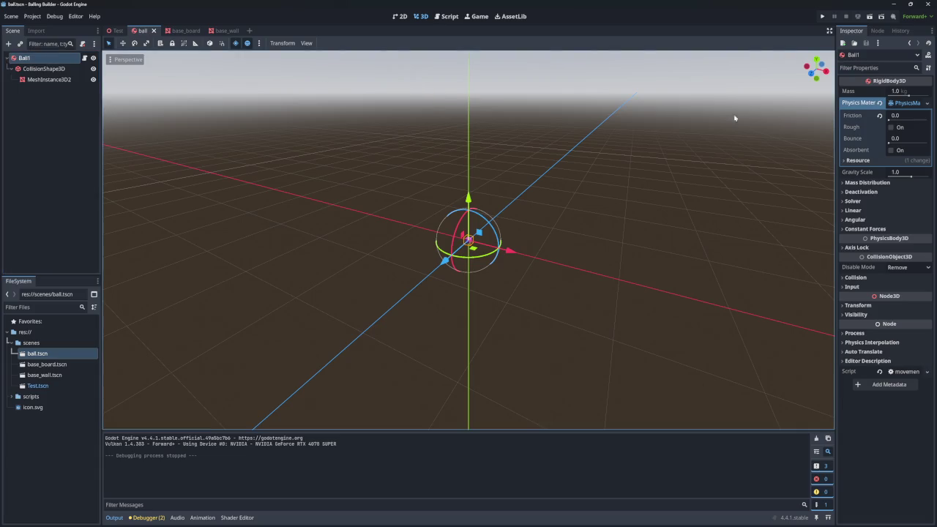
click(867, 183)
click(867, 182)
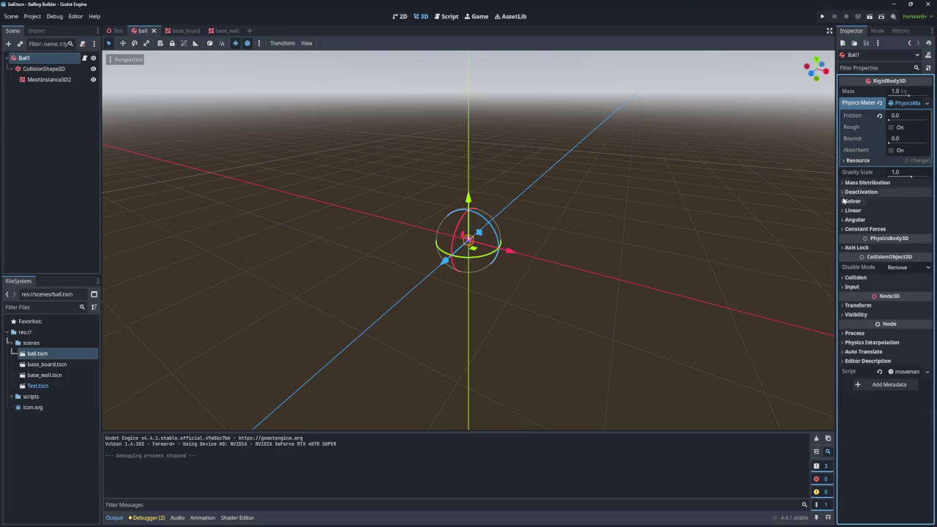
click(844, 228)
click(845, 228)
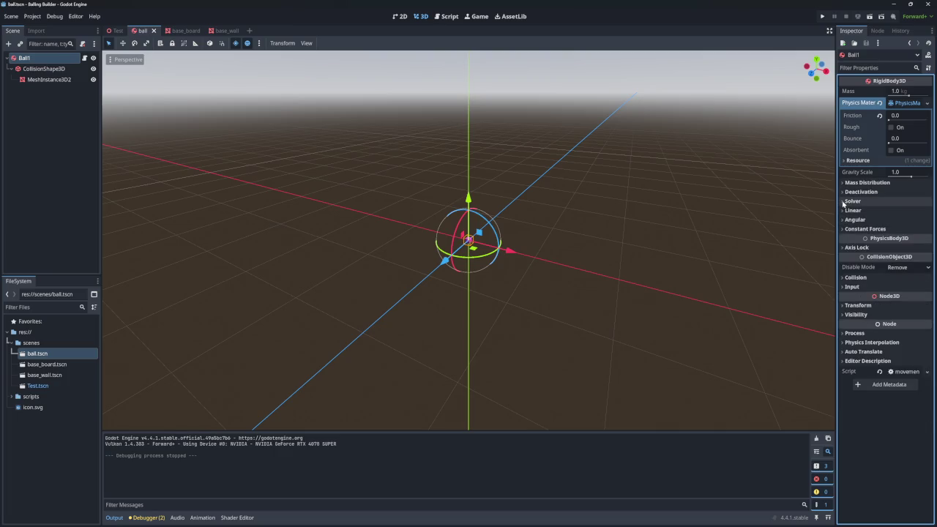
click(844, 202)
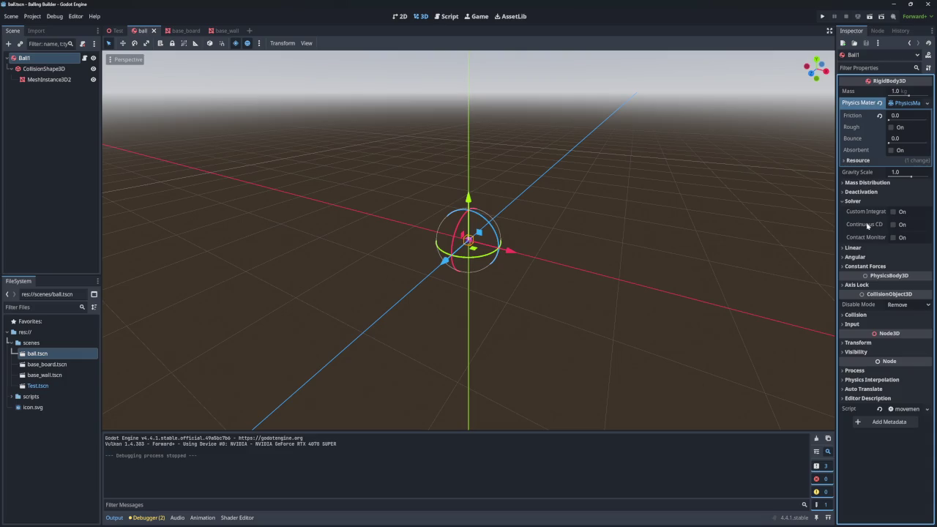
- Enable Continuous CD on Ball1 and collapse the Solver section
mouse_move(867, 226)
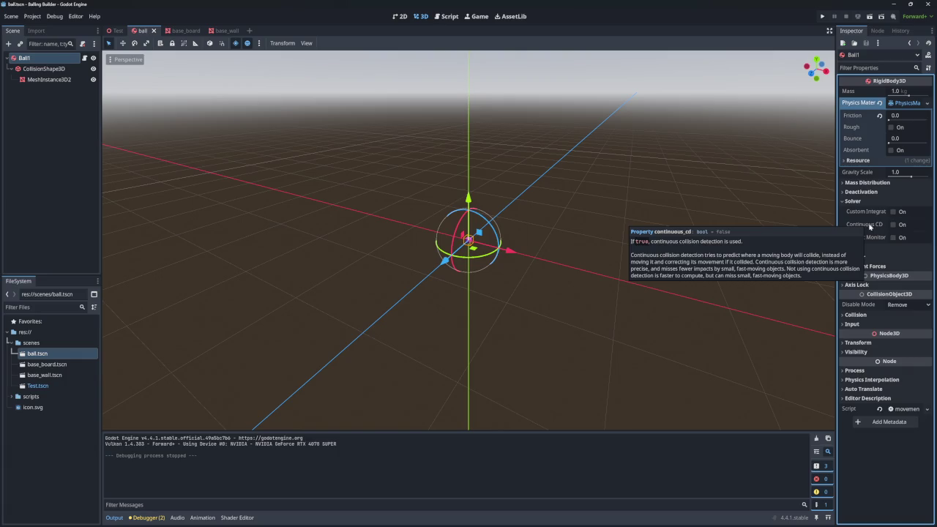
click(893, 225)
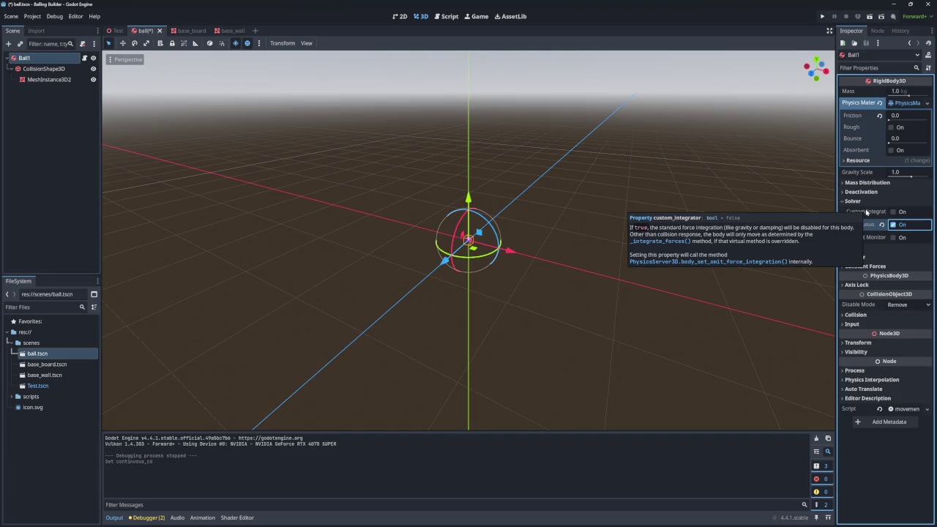
click(855, 201)
- Check Ball1's Deactivation and Linear settings, then run the game to test the balls
click(853, 191)
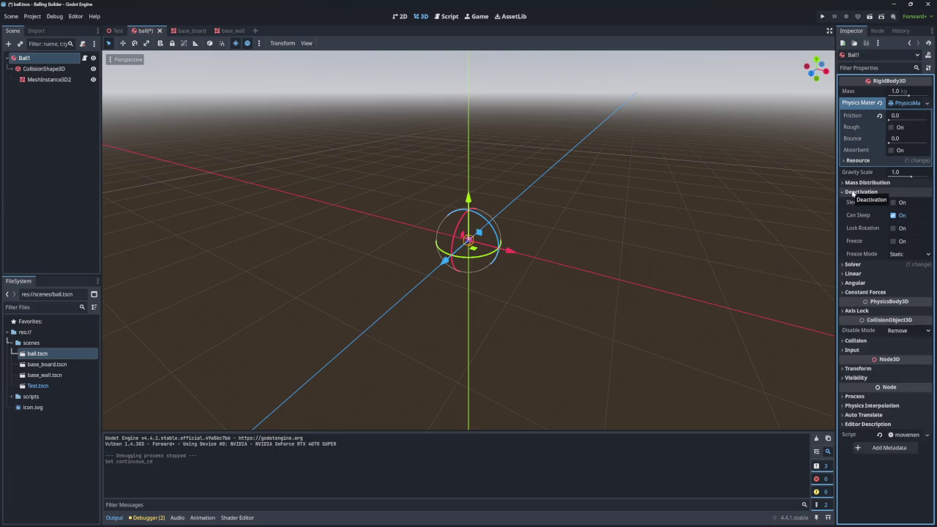
click(852, 192)
click(858, 211)
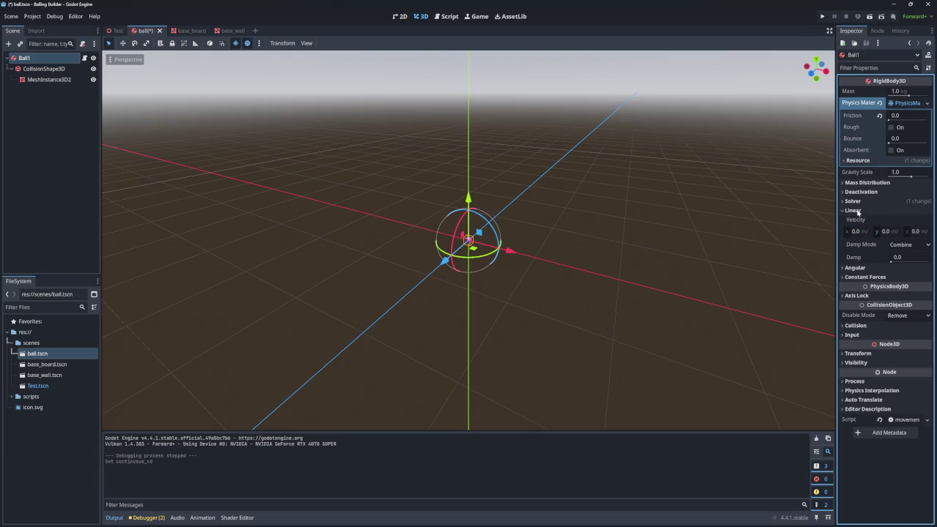
click(855, 211)
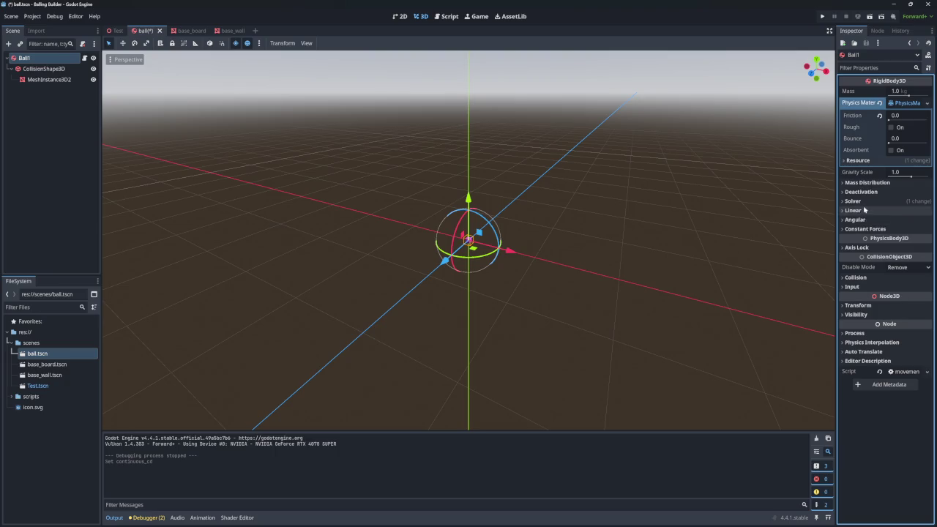
click(823, 18)
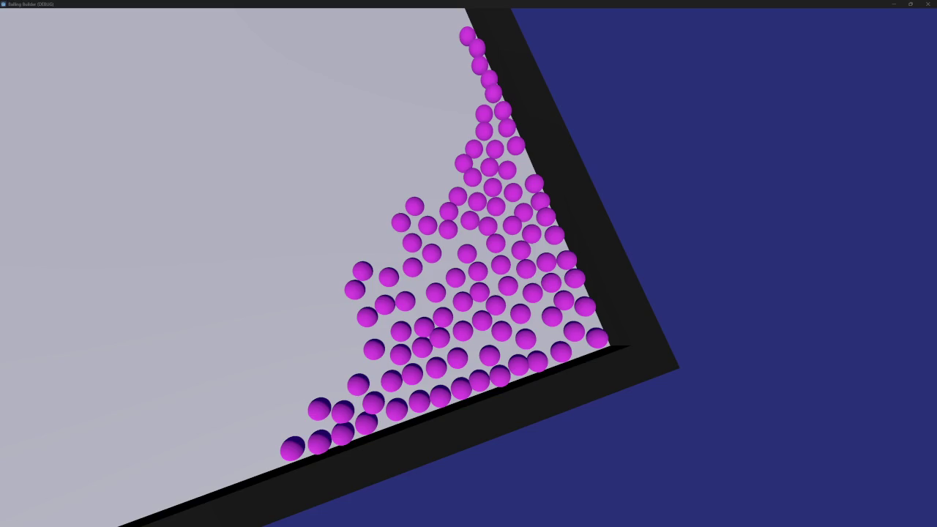
- Close the game window once the purple balls settle against the board's walls
click(928, 5)
- Set Physics > 3D Solver Iterations to 32 in Project Settings and close the dialog
click(32, 16)
click(51, 27)
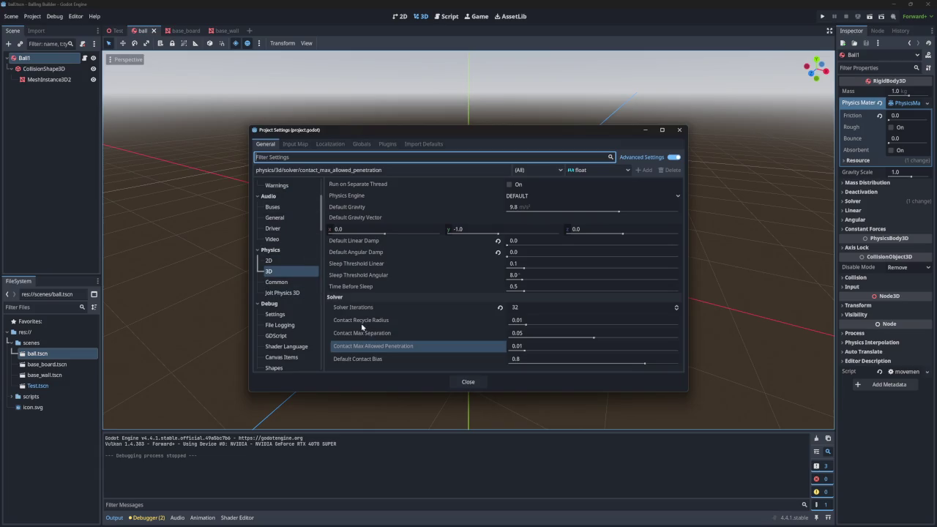
click(279, 283)
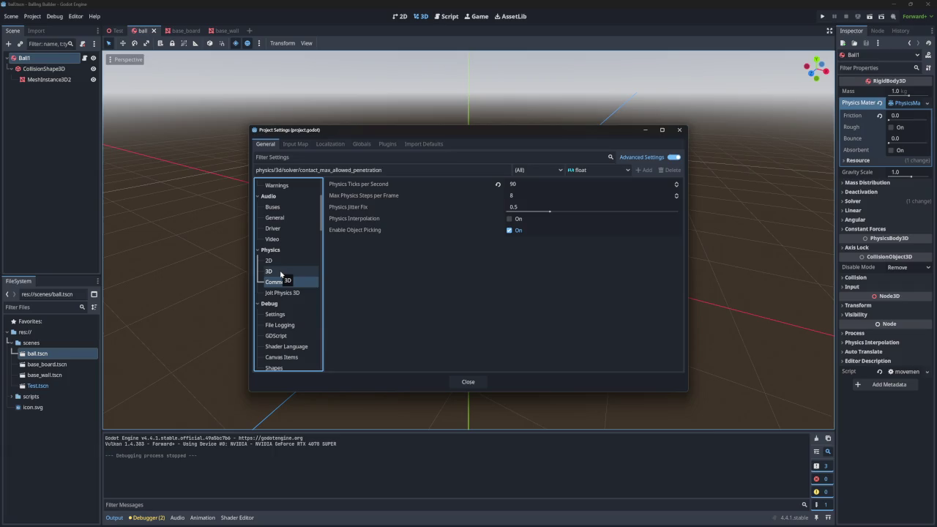
click(281, 272)
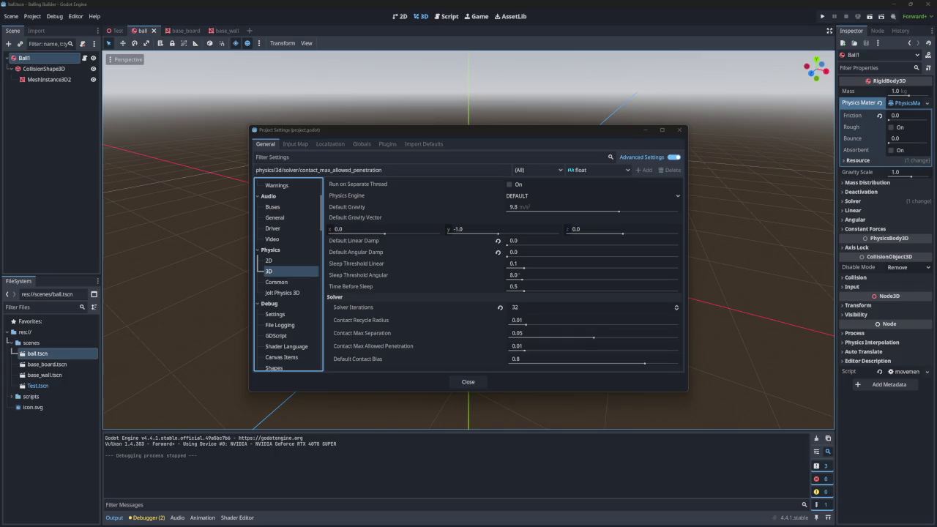
click(680, 131)
click(33, 16)
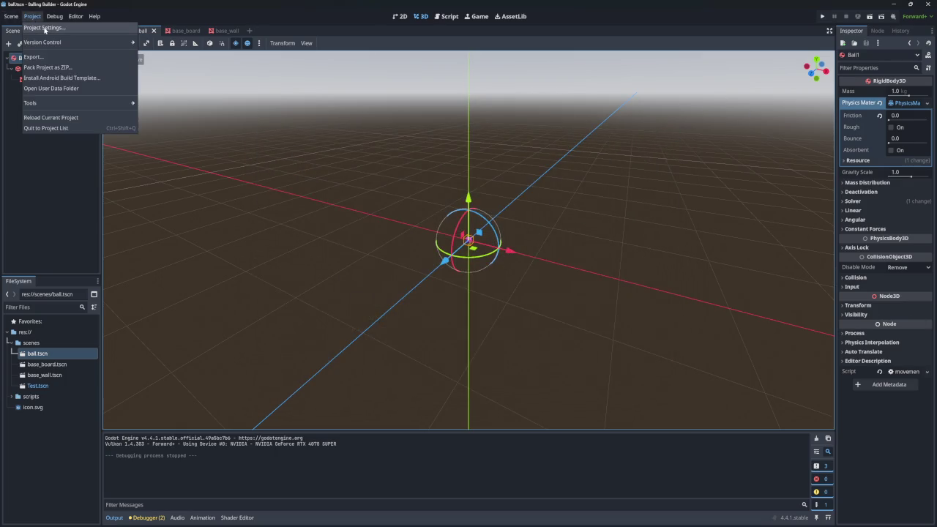
click(44, 25)
click(551, 198)
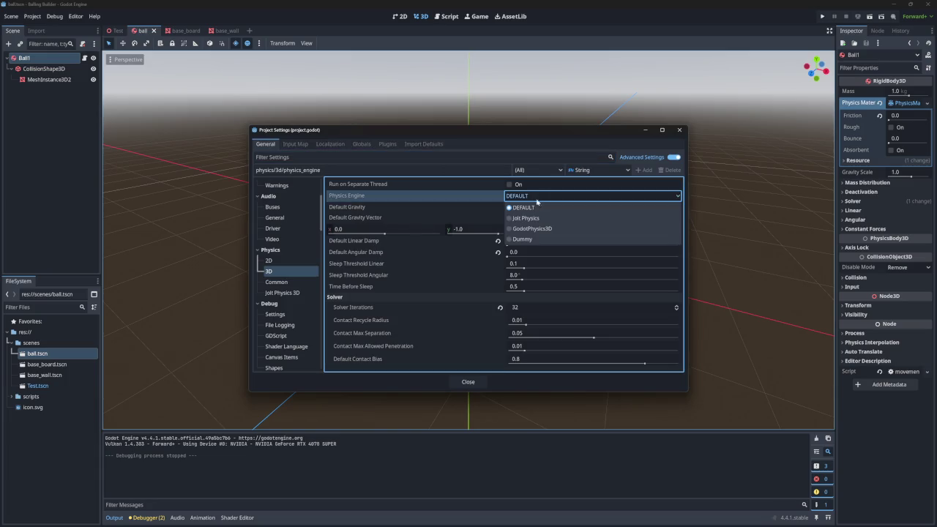
click(534, 225)
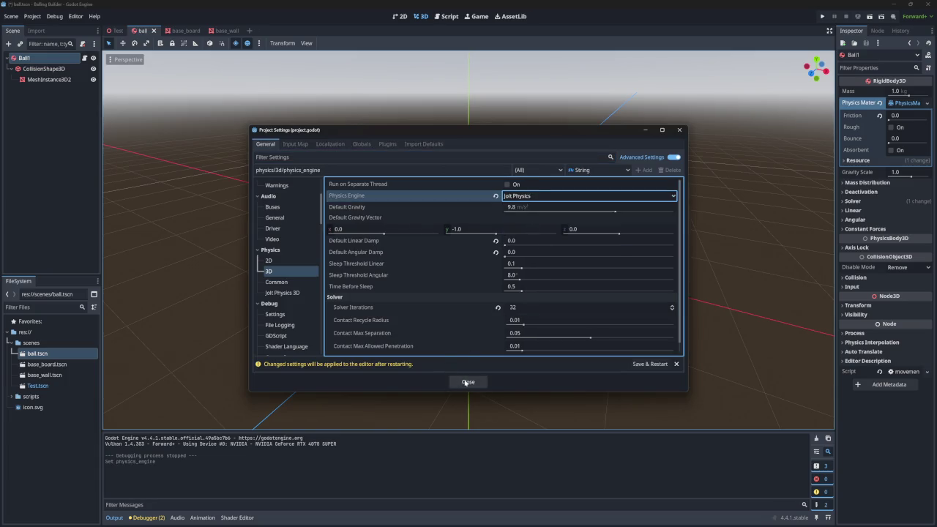
click(650, 364)
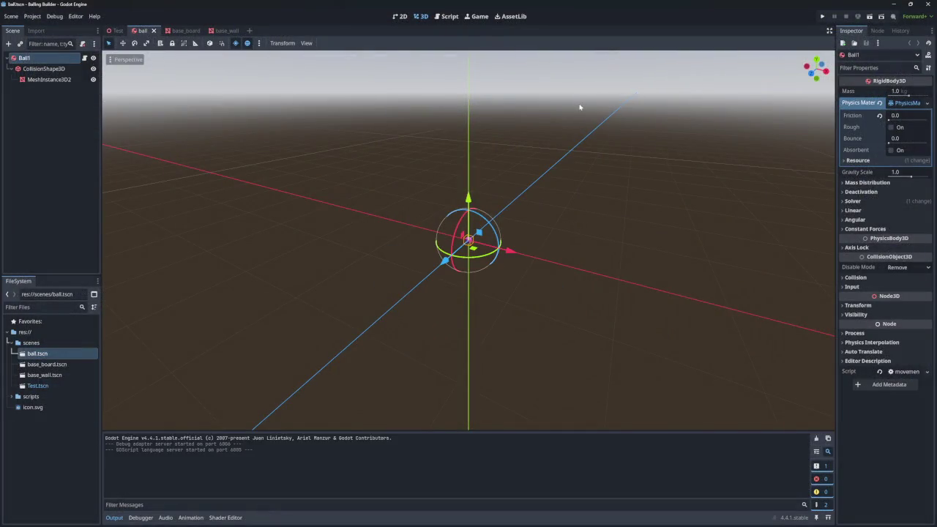
click(824, 17)
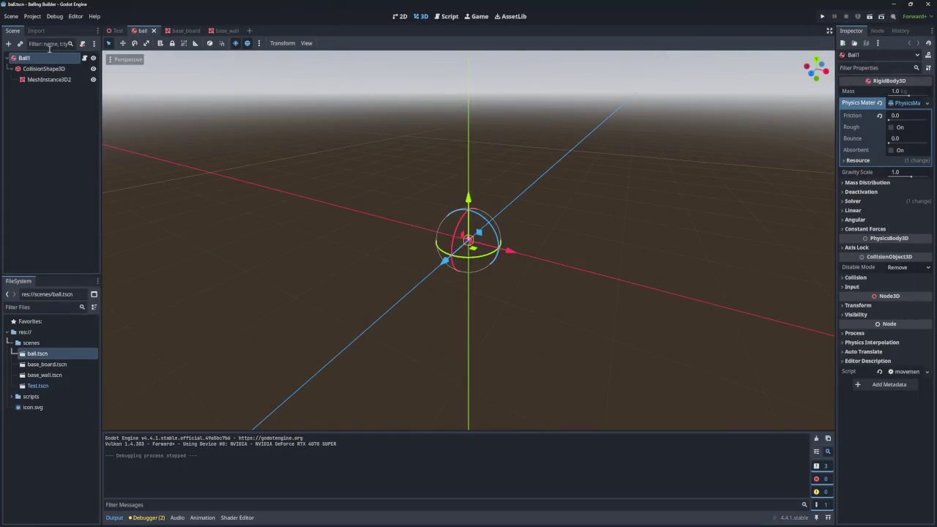
click(117, 30)
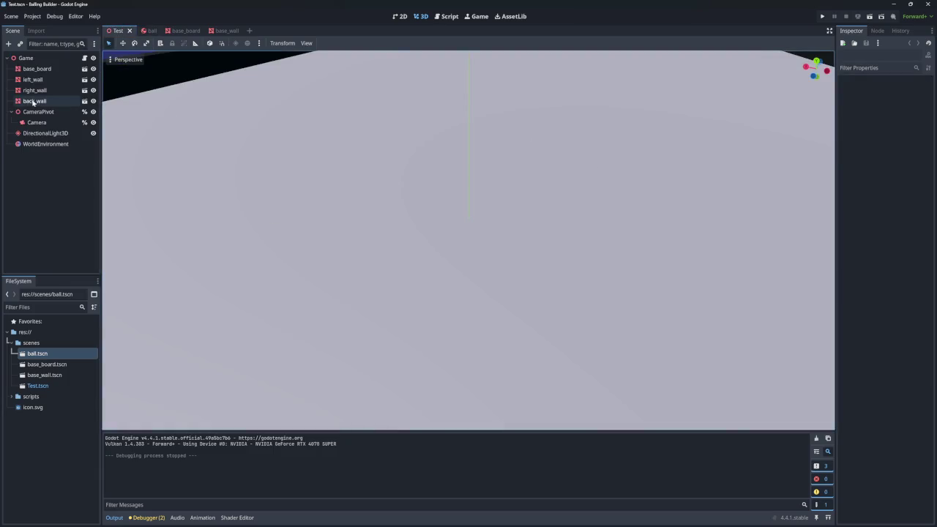
- Set the Game node's Balls Num to 1000 and test-run the game
click(27, 58)
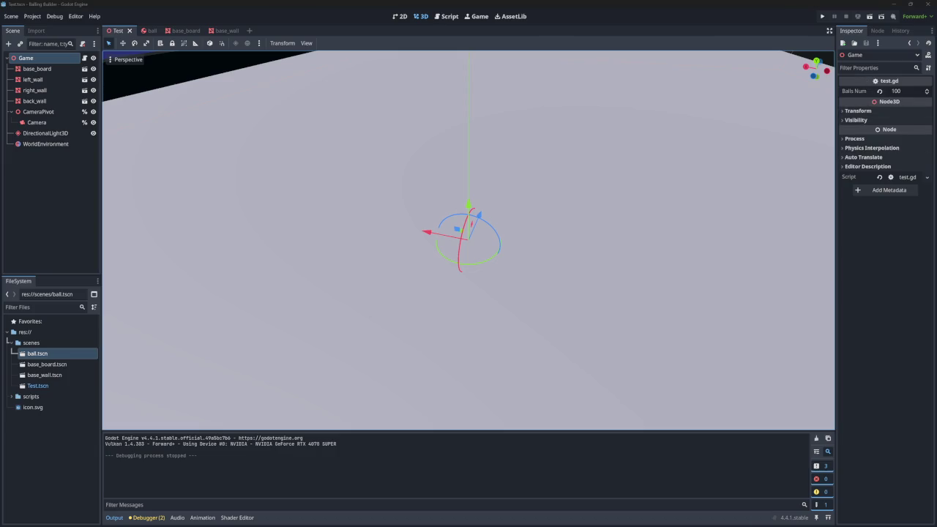
click(903, 91)
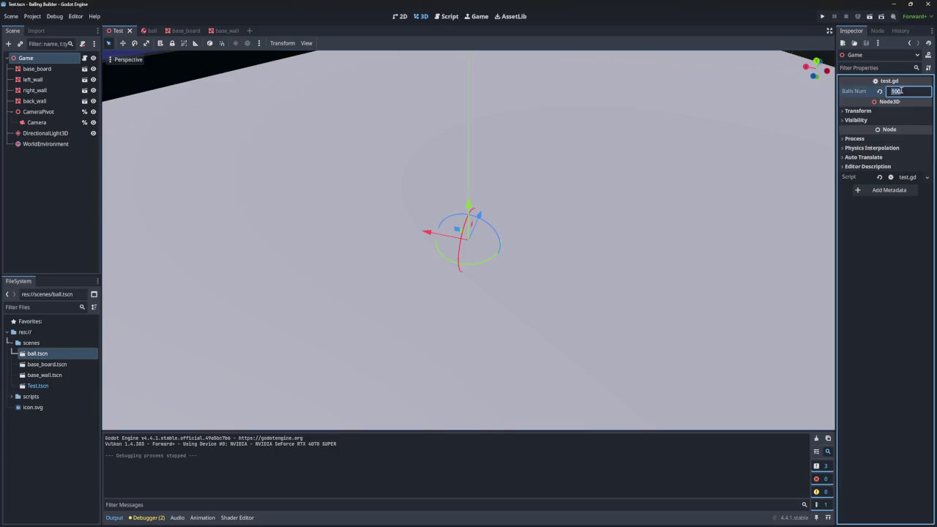
key(Return)
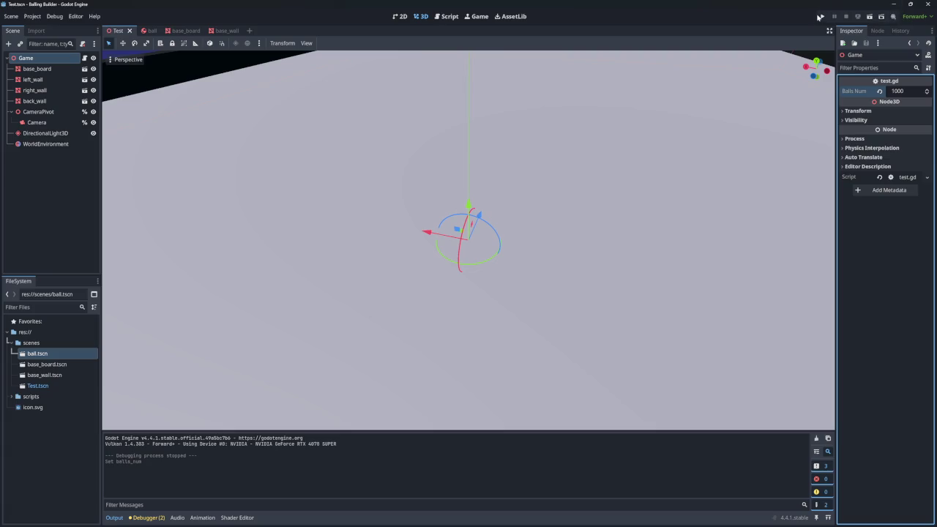
click(820, 16)
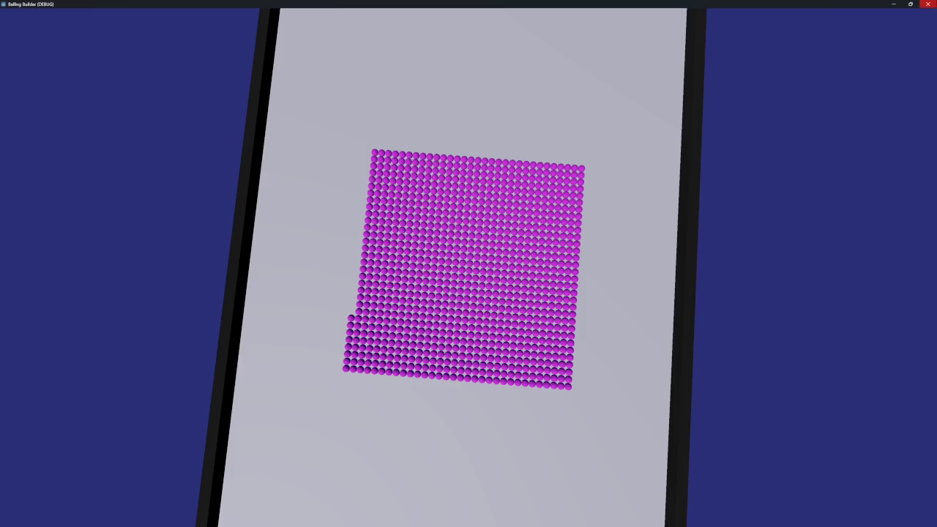
key(alt+F4)
click(32, 16)
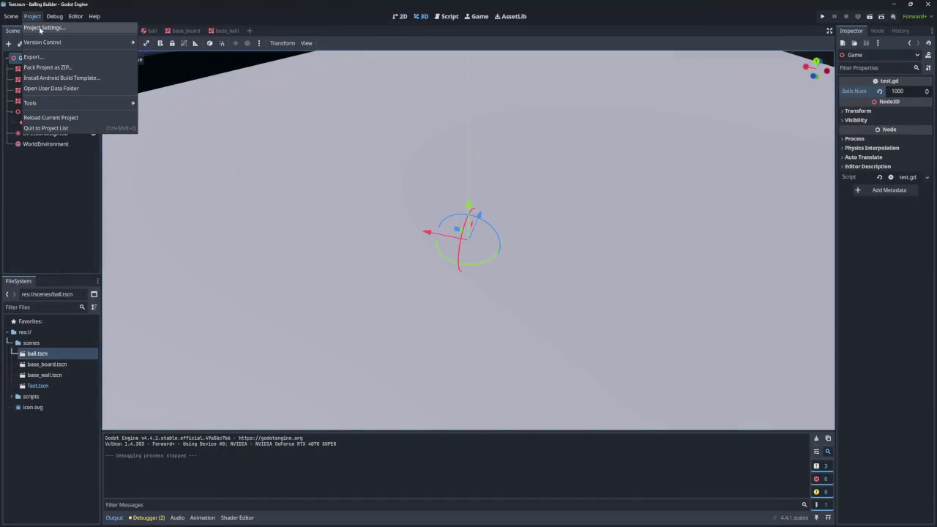
click(41, 28)
scroll(281, 249, down, 5)
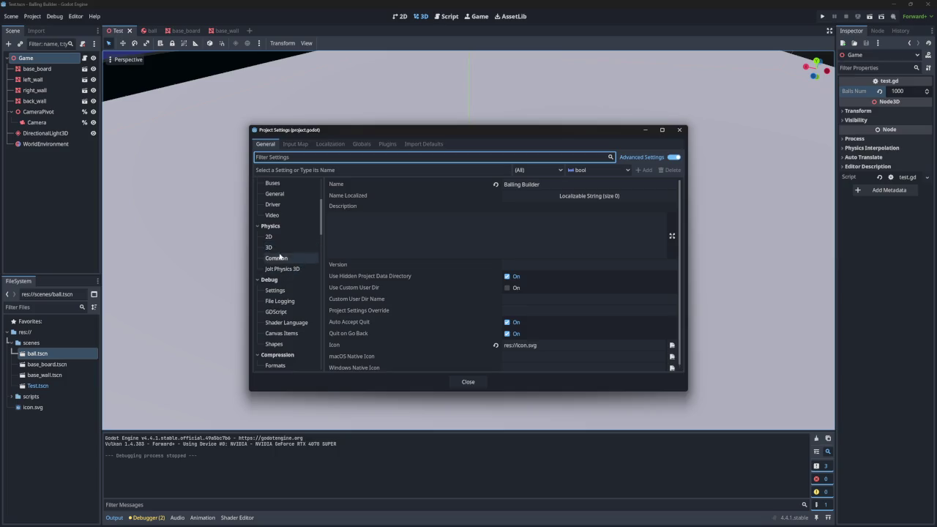
click(269, 248)
click(286, 259)
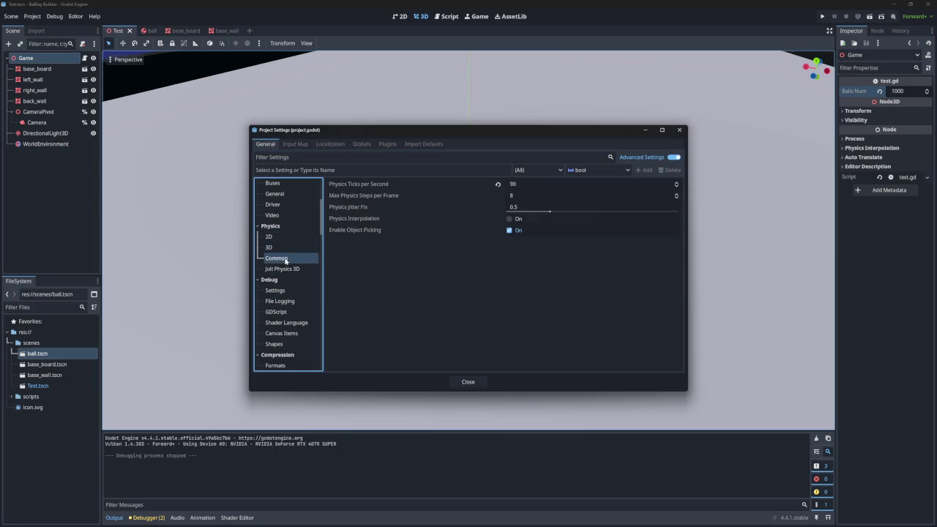
mouse_move(518, 189)
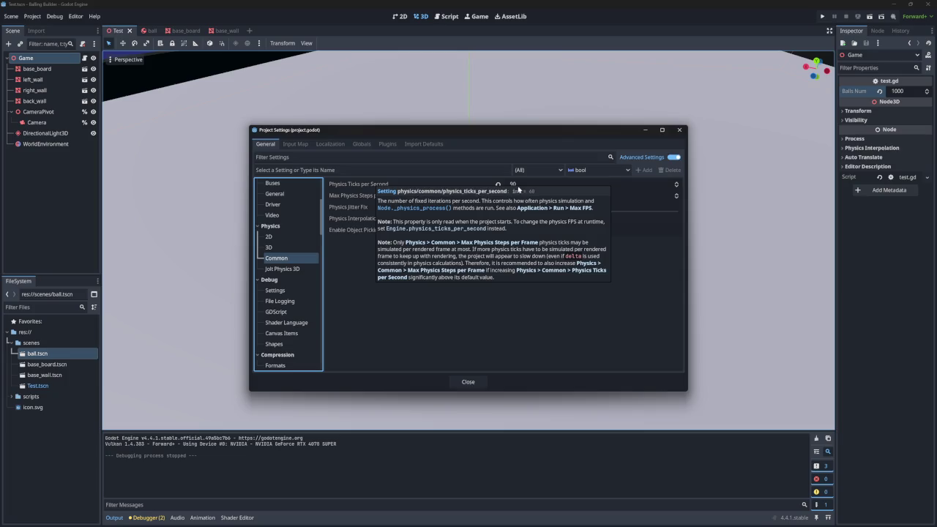
click(279, 251)
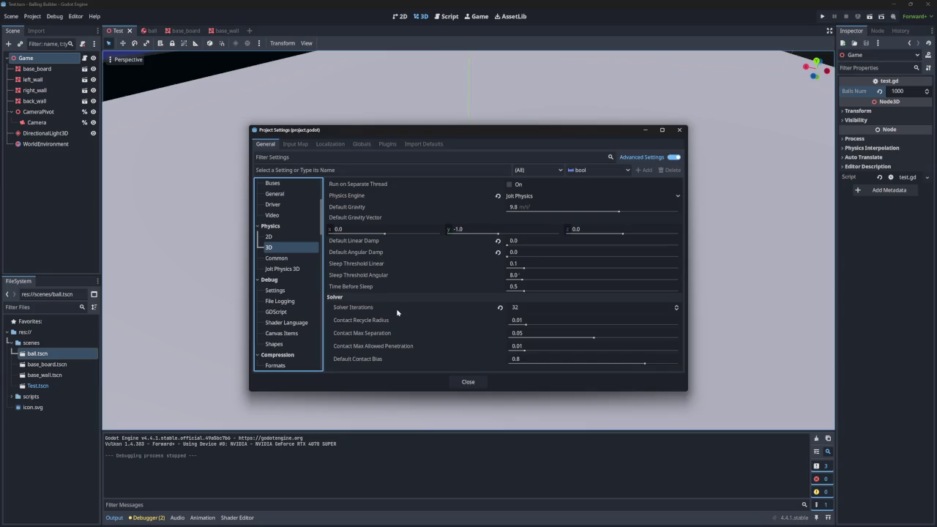
click(286, 269)
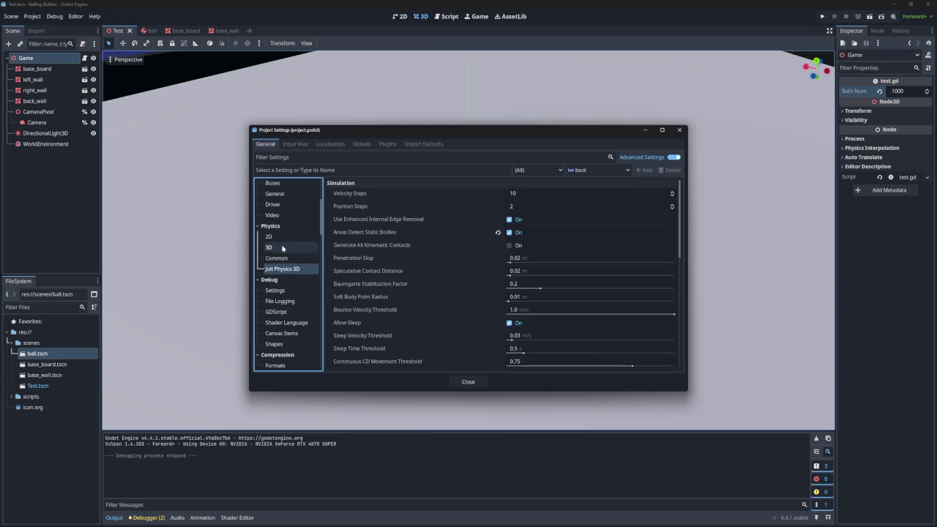
click(283, 250)
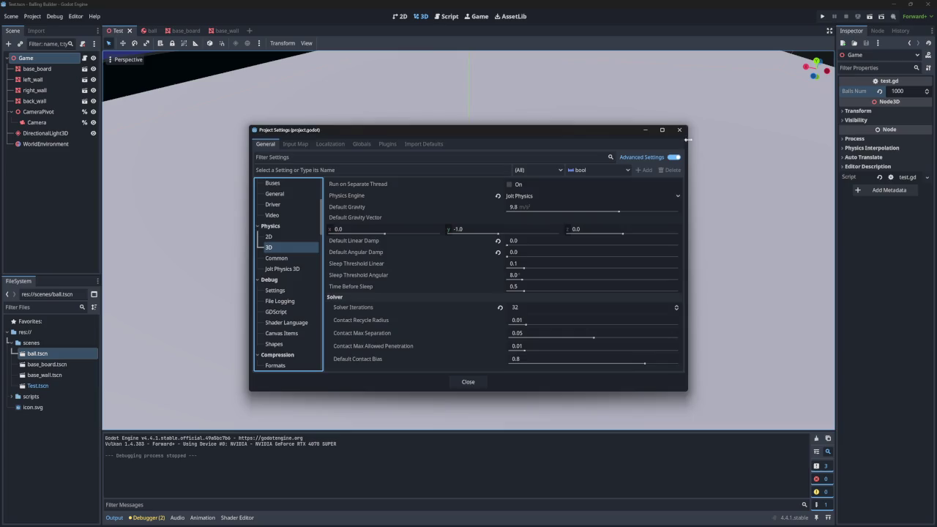
click(679, 130)
click(184, 31)
click(225, 31)
click(116, 32)
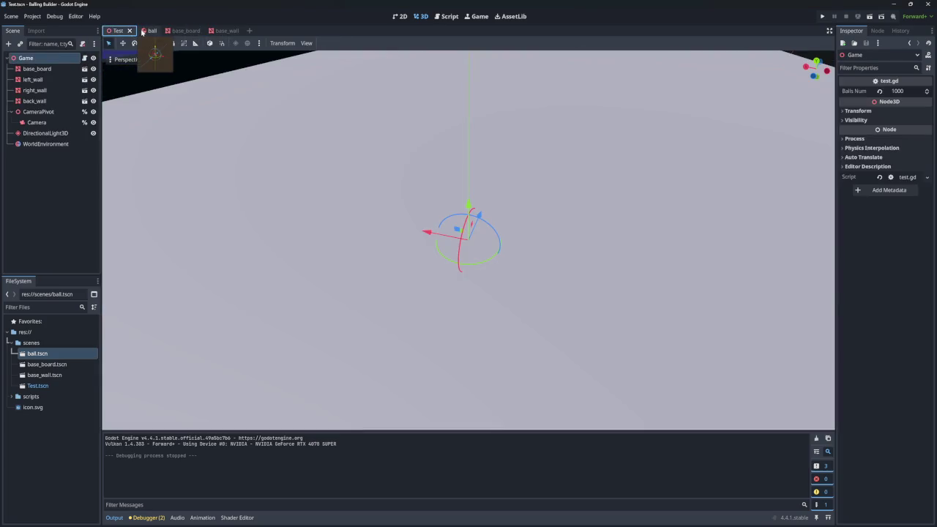
- Switch to the ball scene, view the top of test.gd, and run the game
click(146, 31)
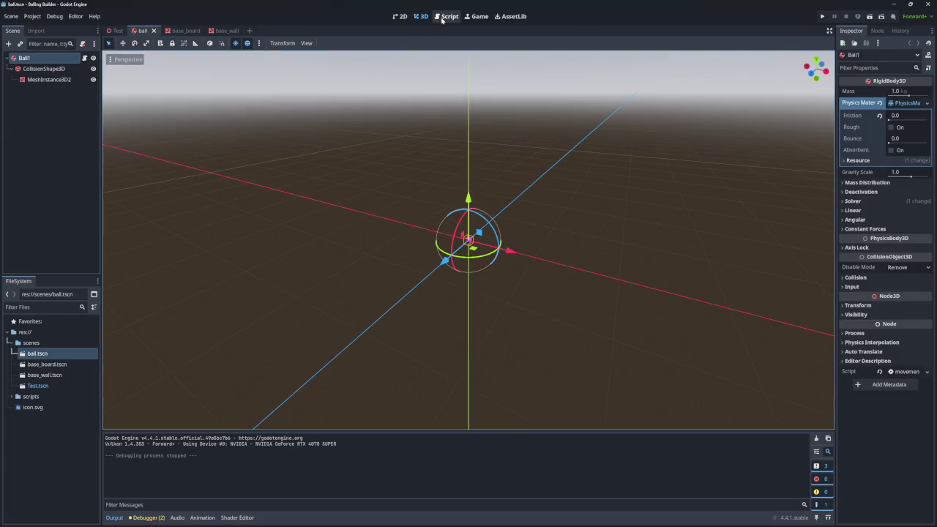
click(447, 16)
scroll(316, 204, up, 6)
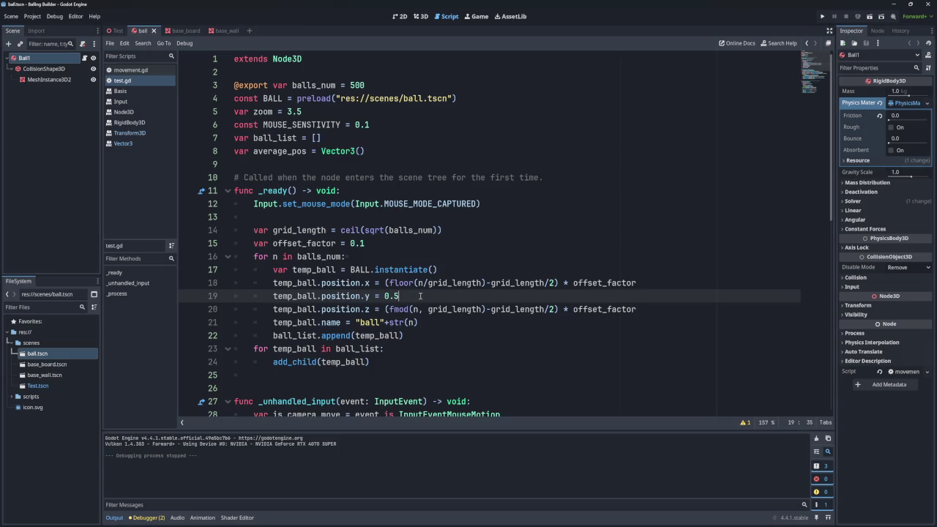
click(822, 16)
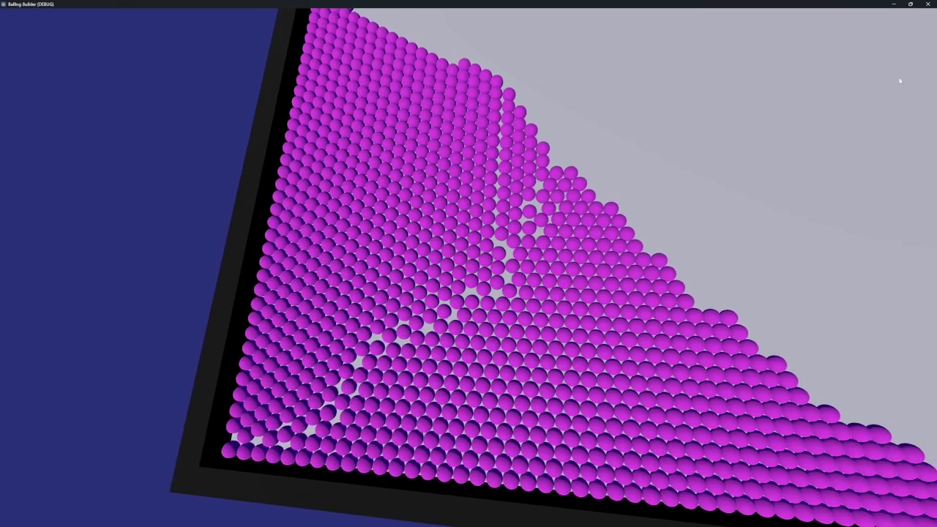
- Stop the running game with F8 and open Project Settings
key(F8)
click(32, 16)
click(51, 26)
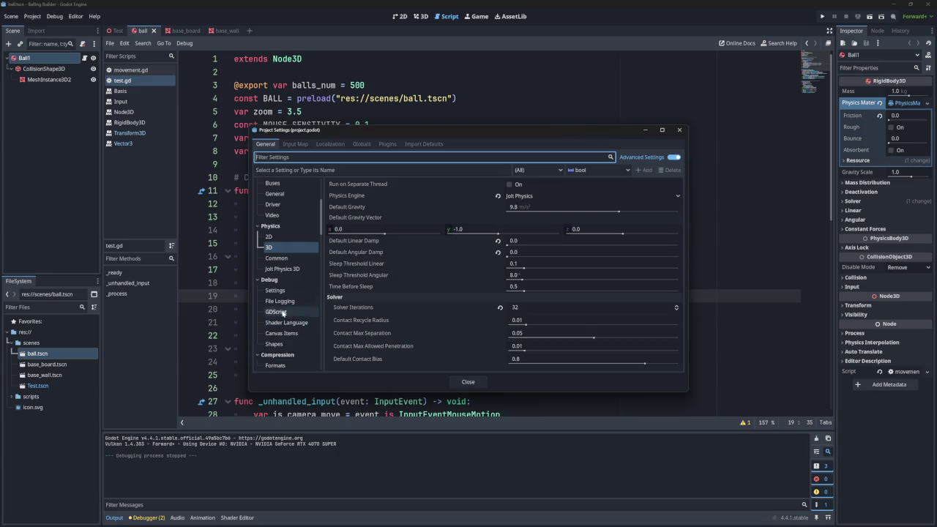
- Set Jolt Physics 3D Position Steps to 4, close Project Settings and run the game
click(290, 269)
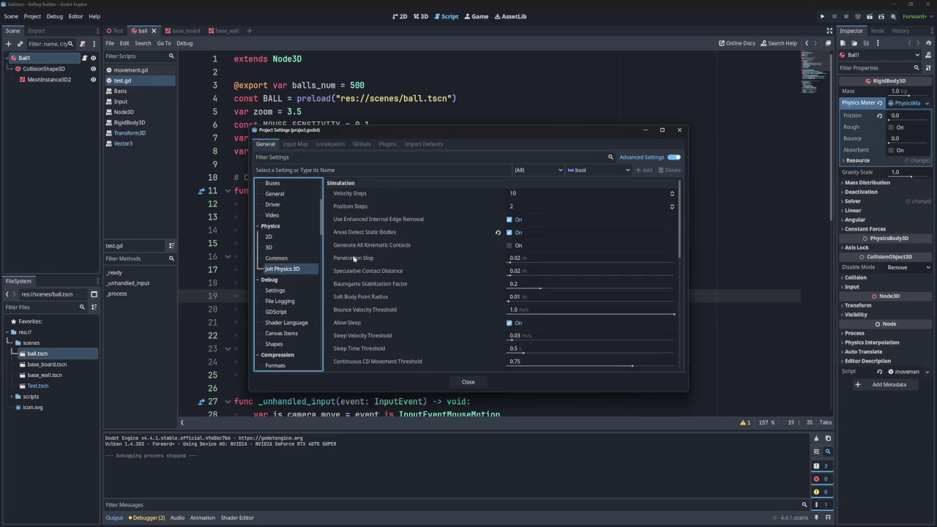
click(523, 208)
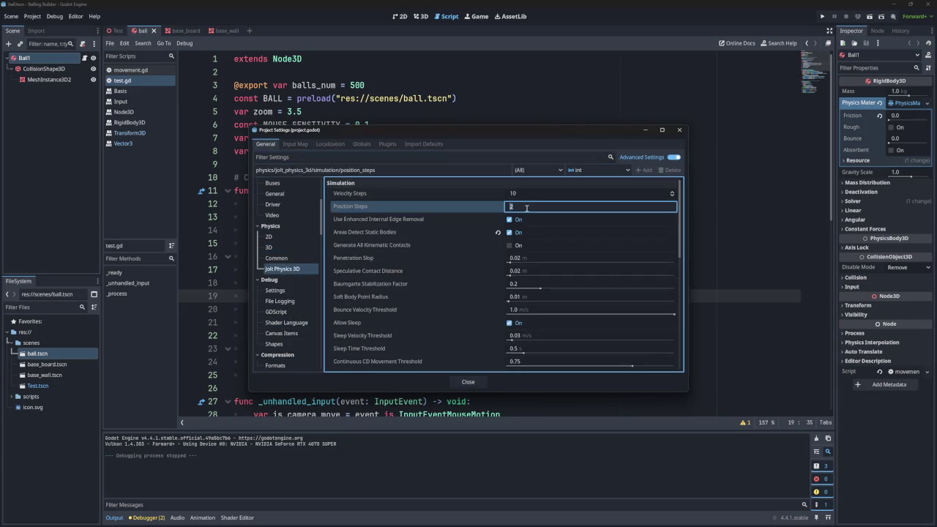
text(4)
key(Return)
click(679, 129)
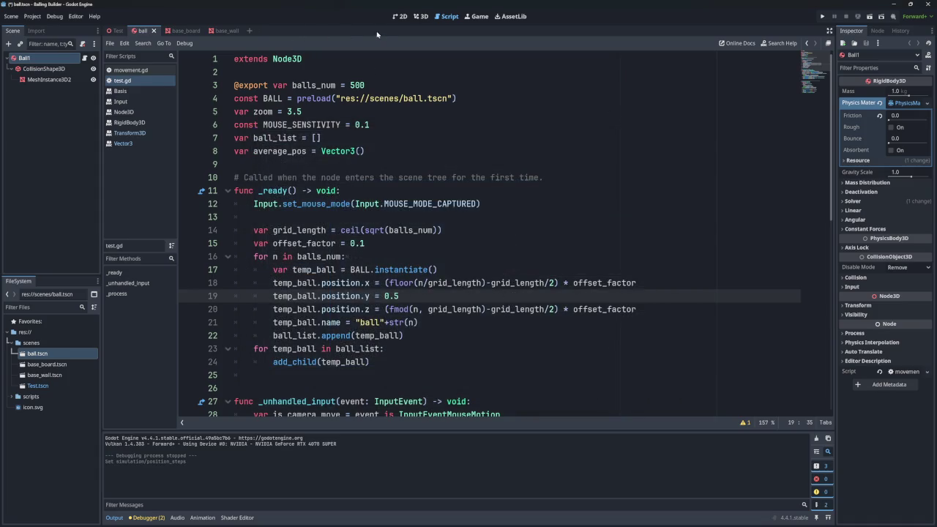
click(822, 16)
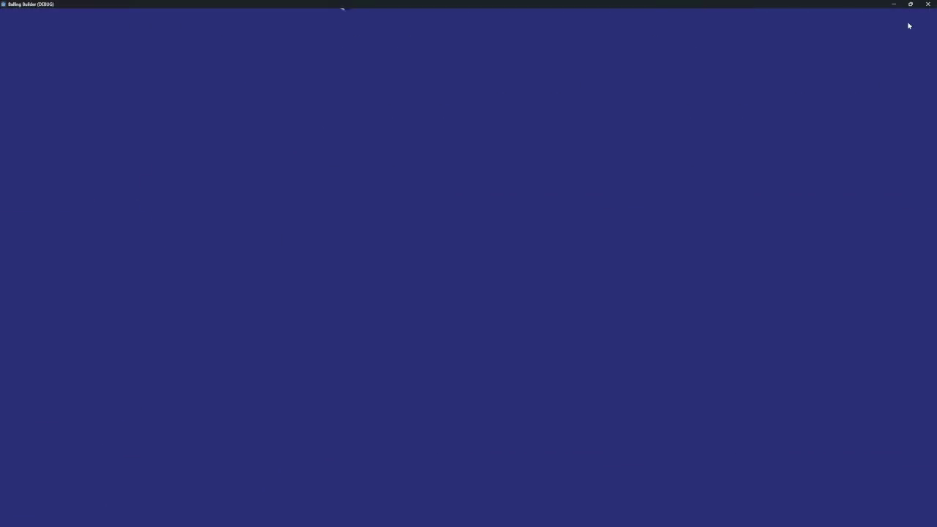
- Close the game window after inspecting the balls up close
click(927, 3)
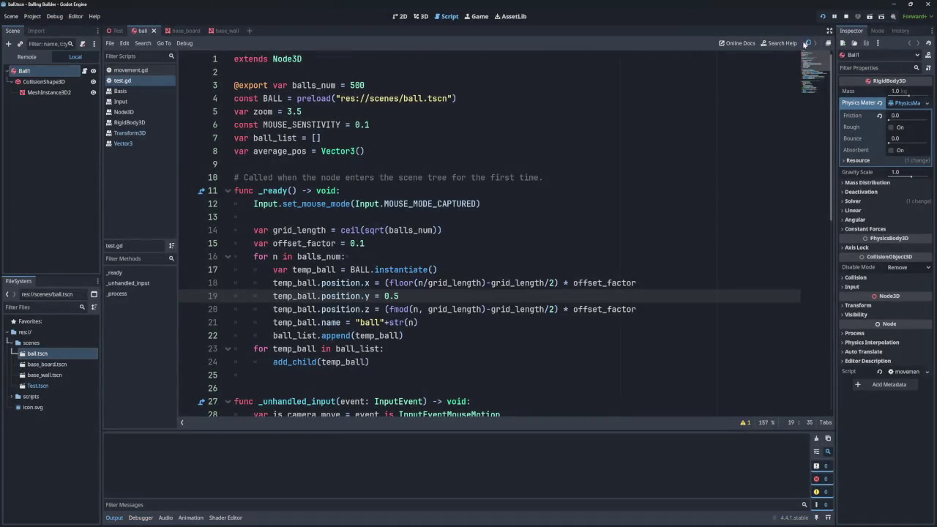
- Run the game again, stop it once the balls slide into a corner, and return to the Test scene
key(F5)
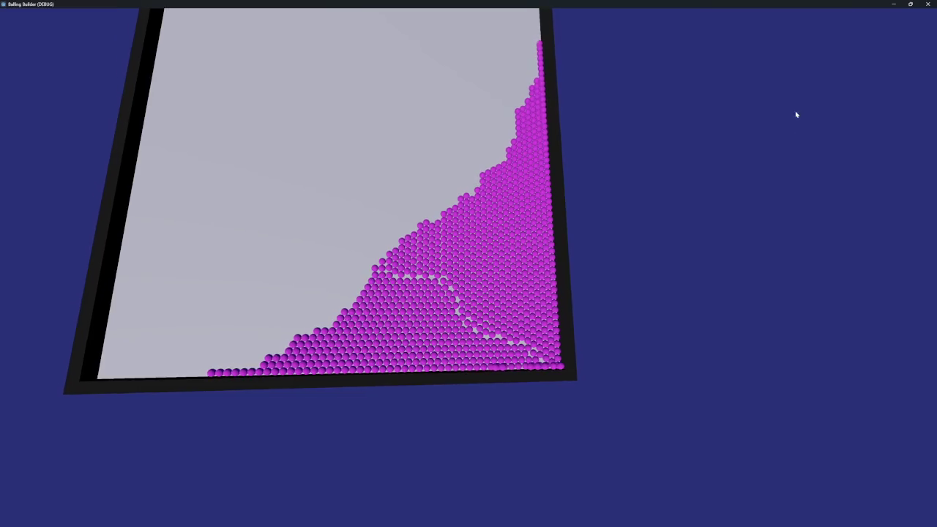
key(Escape)
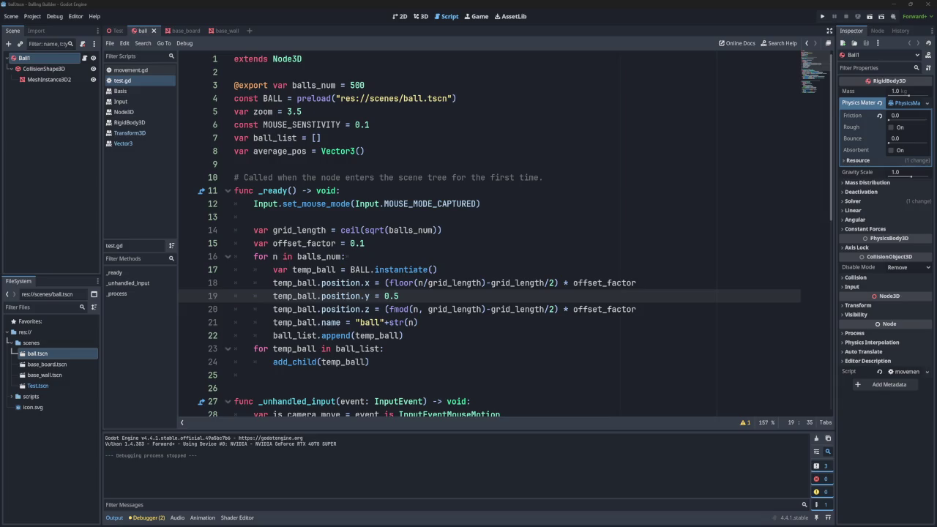
scroll(467, 289, down, 10)
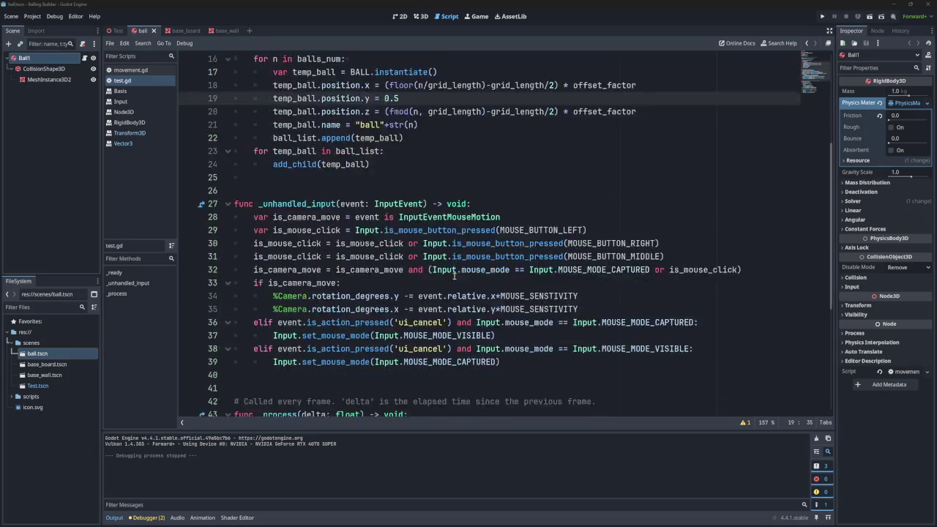
scroll(607, 177, up, 10)
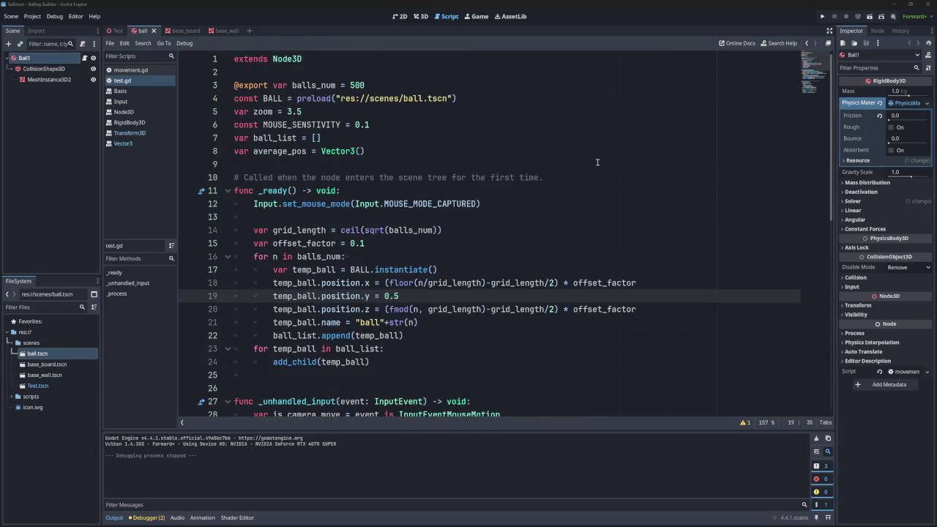
click(117, 30)
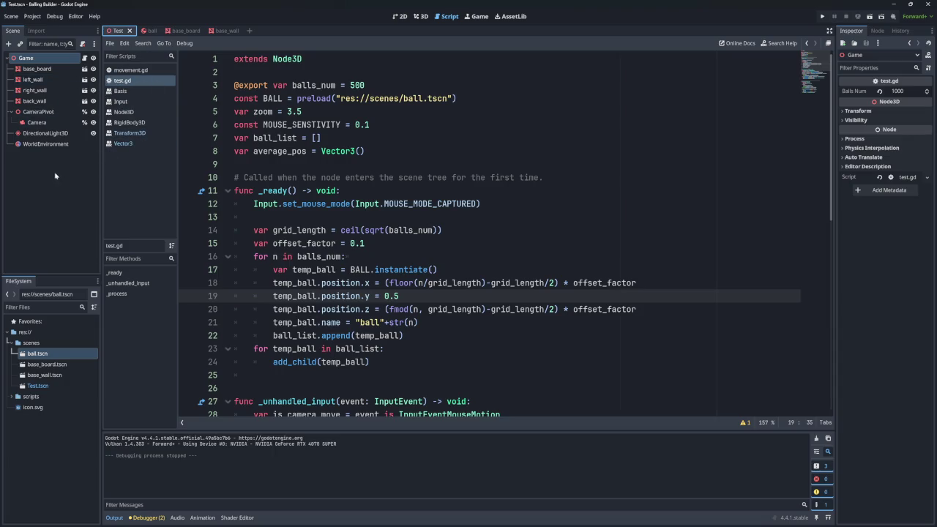
- Set base_board's z scale to 4.8 and save the scene
click(48, 71)
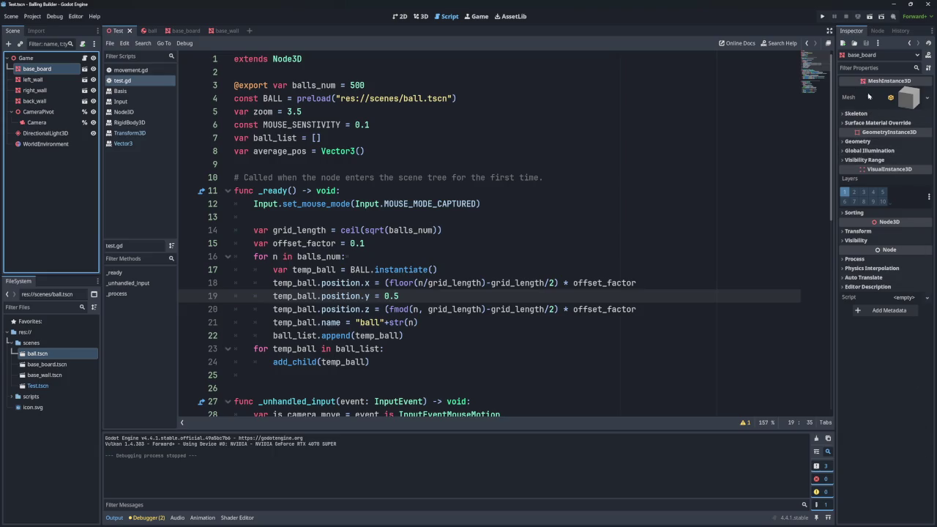
click(854, 231)
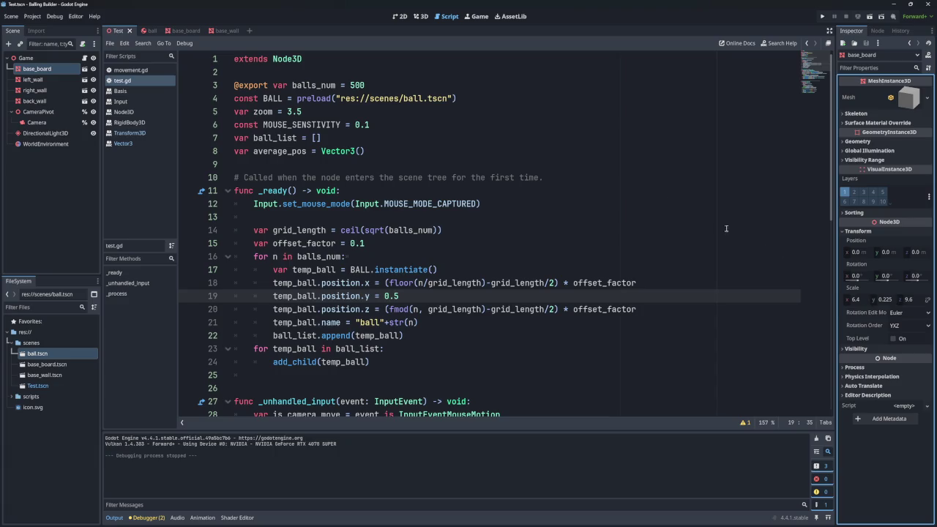
click(863, 302)
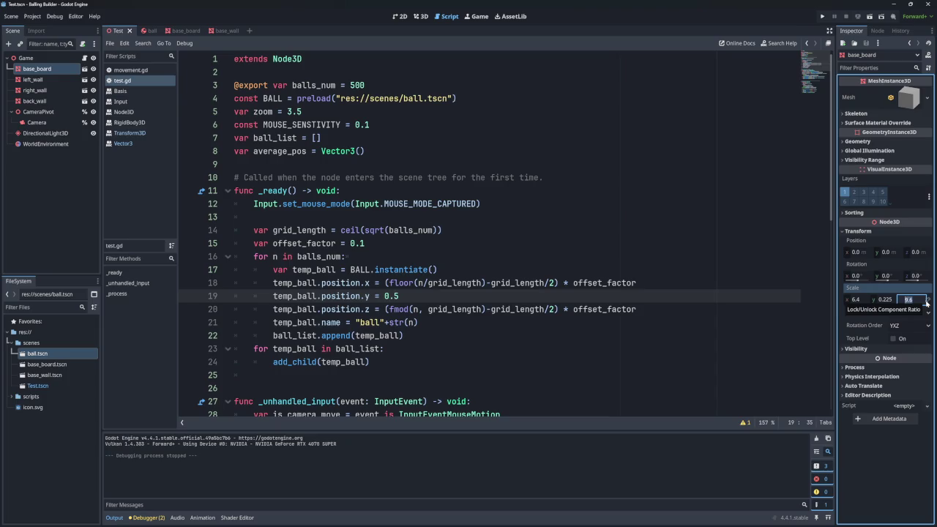
text(4.8)
key(Return)
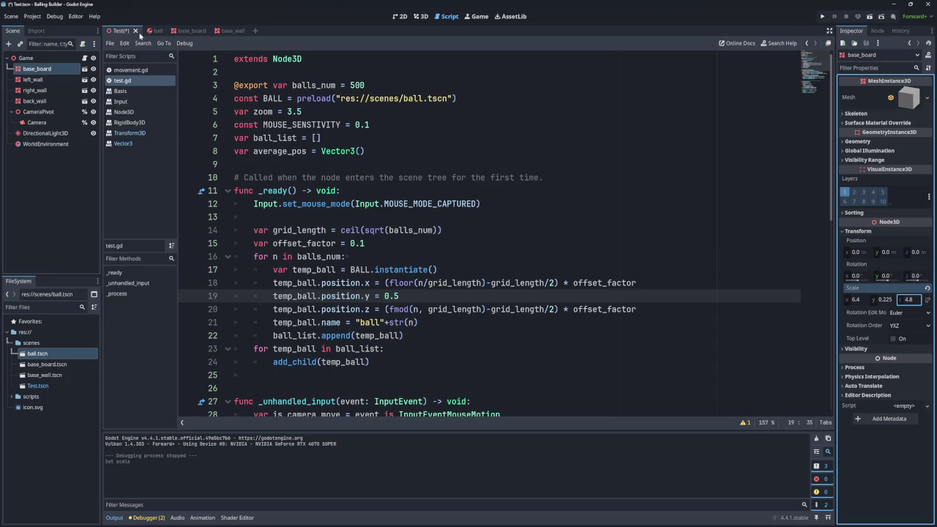
key(ctrl+s)
- Give left_wall and right_wall a z scale of 4.8, then save and run the game
click(32, 79)
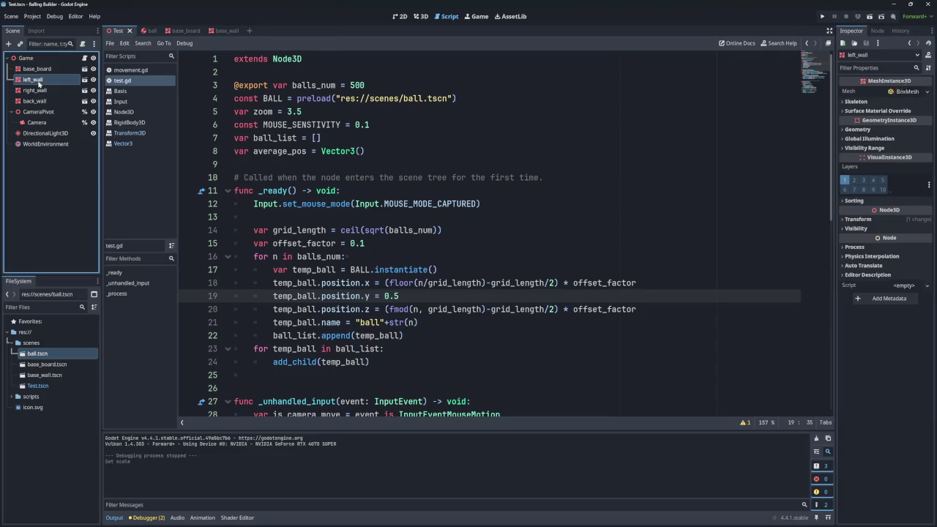
click(893, 232)
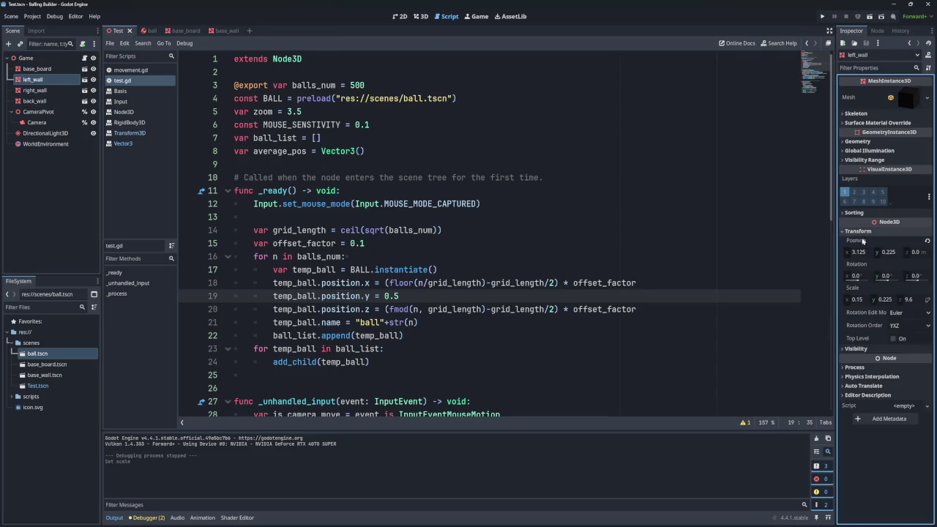
click(908, 301)
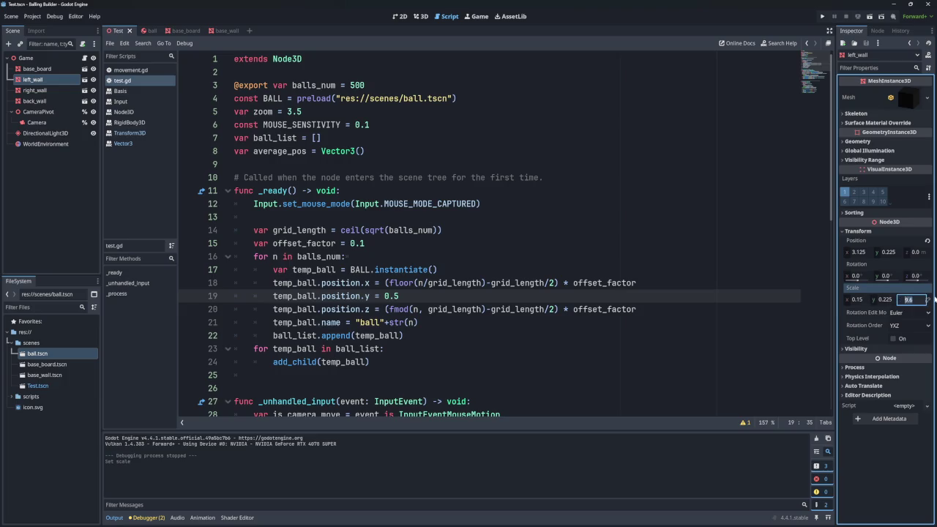
text(4.8)
key(Return)
click(33, 90)
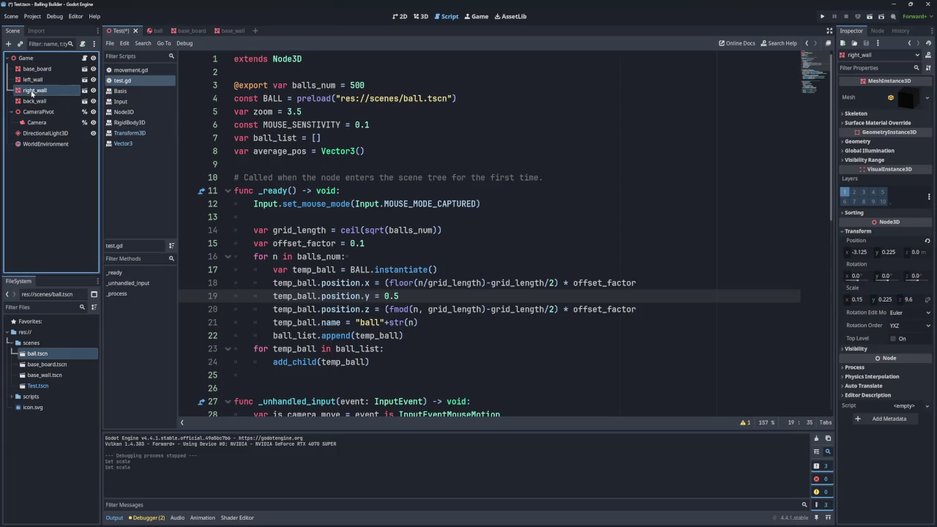
click(908, 301)
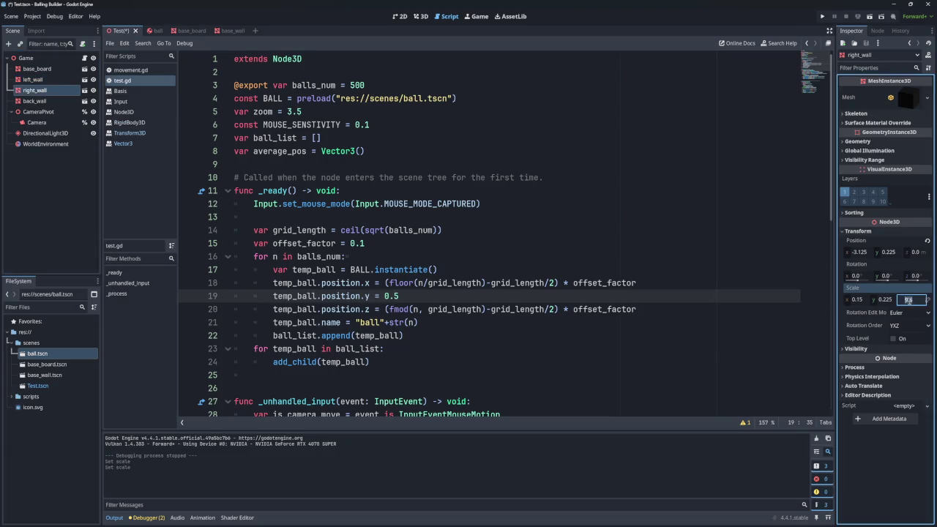
text(4.8)
key(F5)
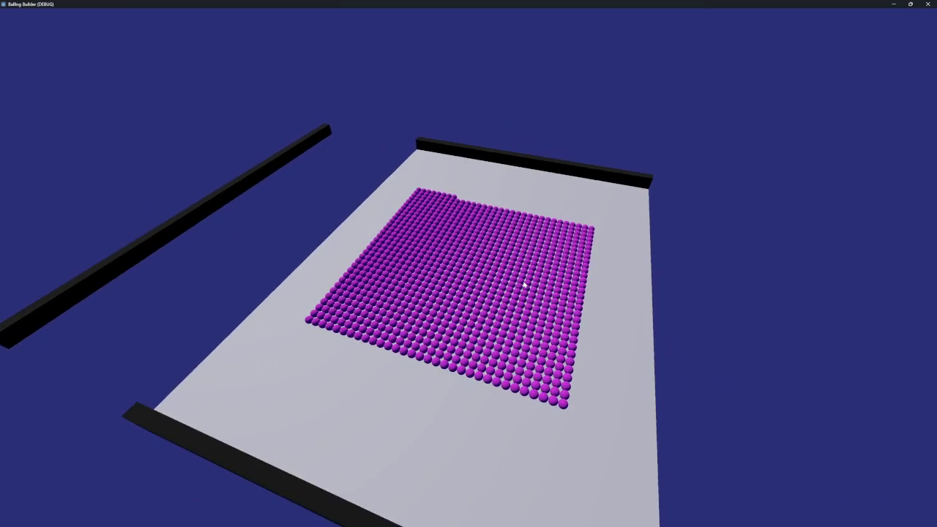
- Close the game and move back_wall to z position -2.325
click(925, 4)
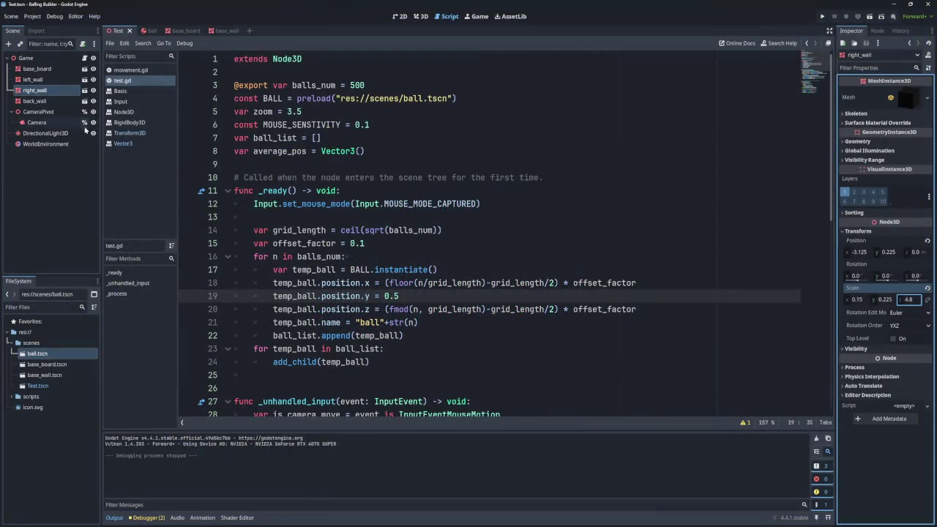
click(34, 101)
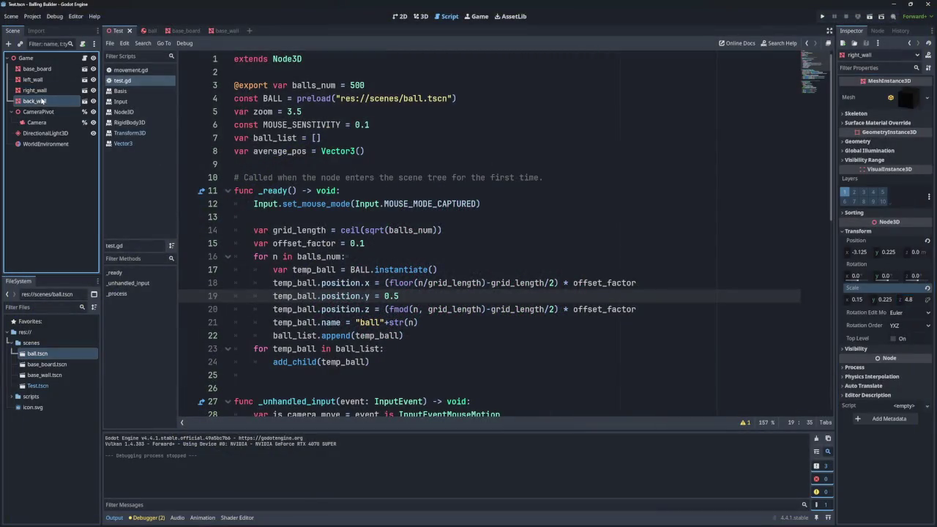
click(918, 253)
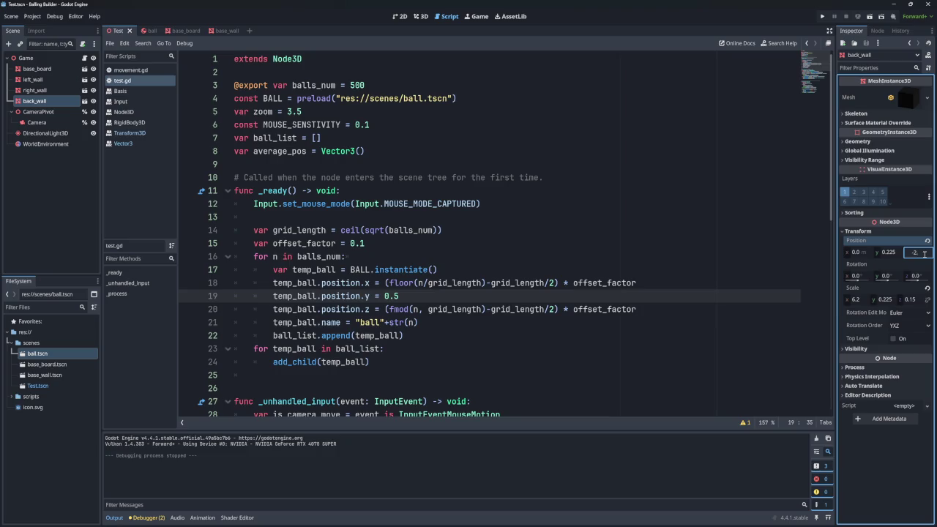
text(-2.325)
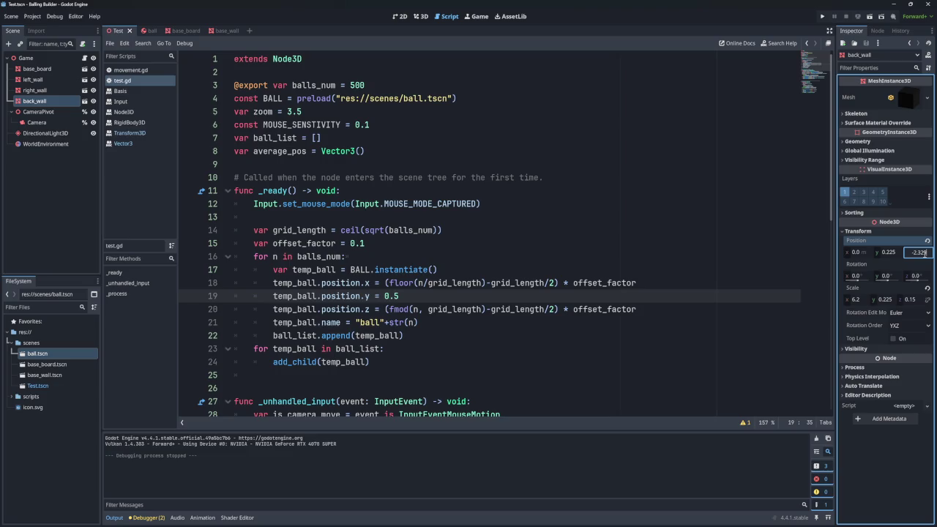
key(Return)
- Run the game to test the balls against the repositioned back wall, then close it
key(F5)
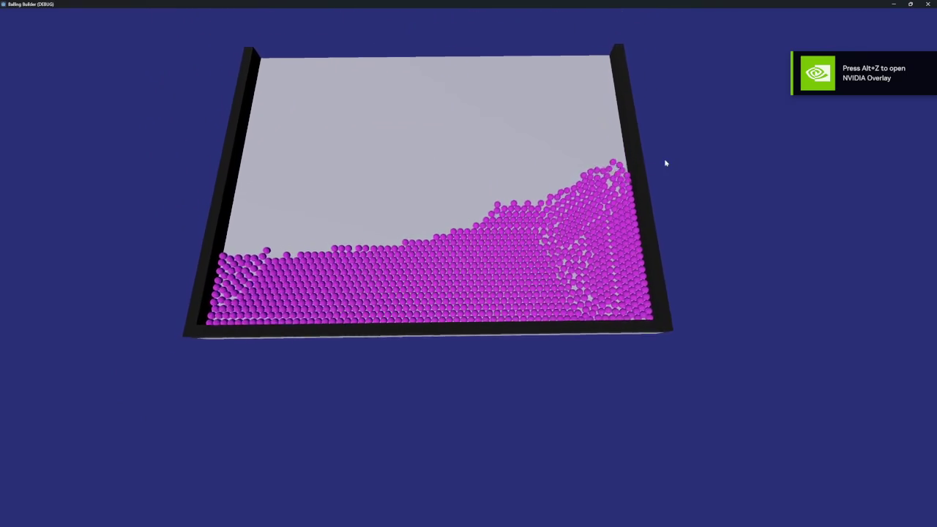
key(alt+F4)
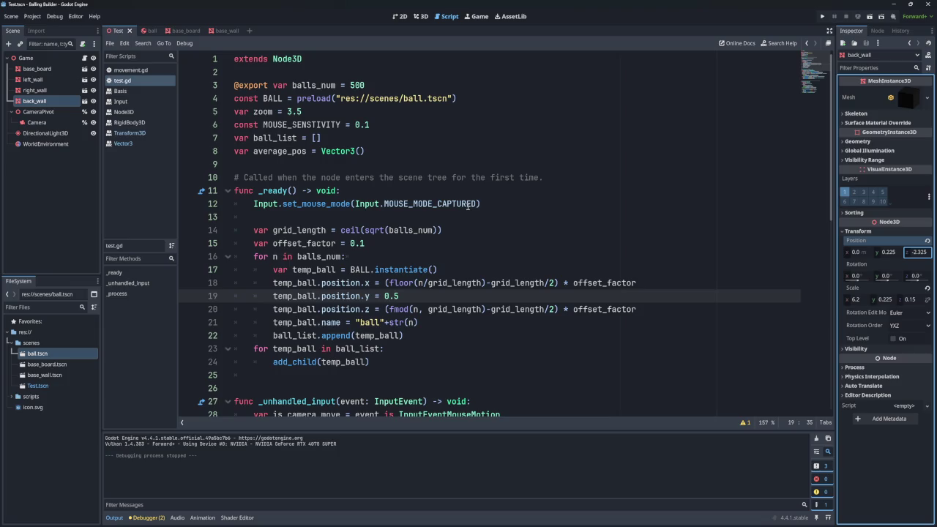
mouse_move(468, 207)
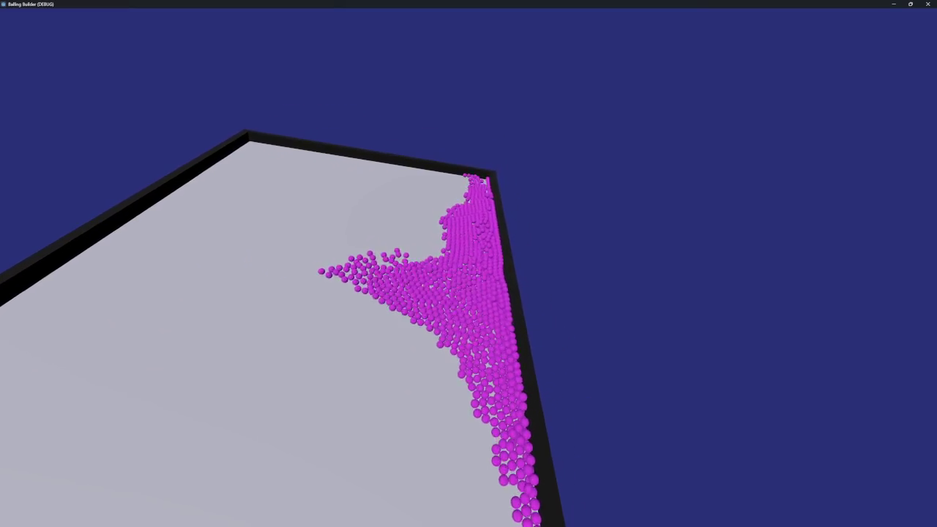
- Close the game window, switch to the base_board scene, and run the project again
click(912, 3)
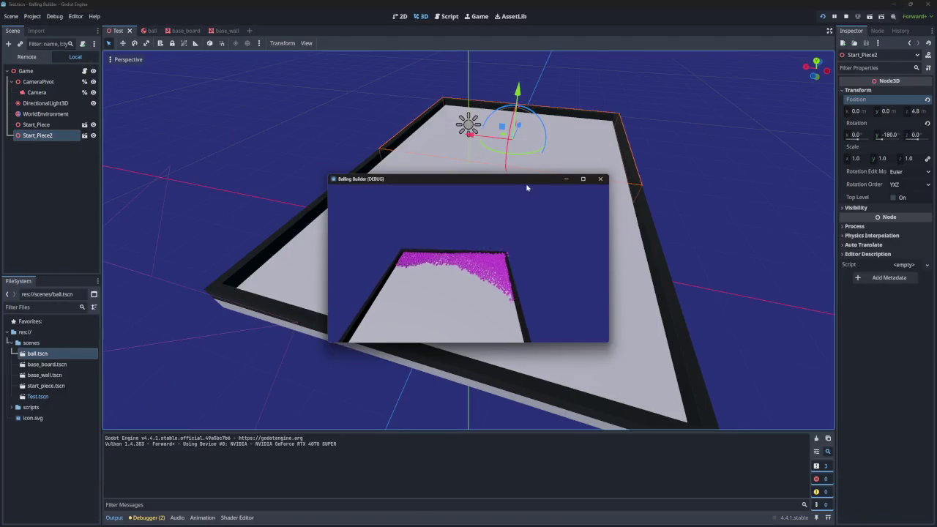
click(601, 179)
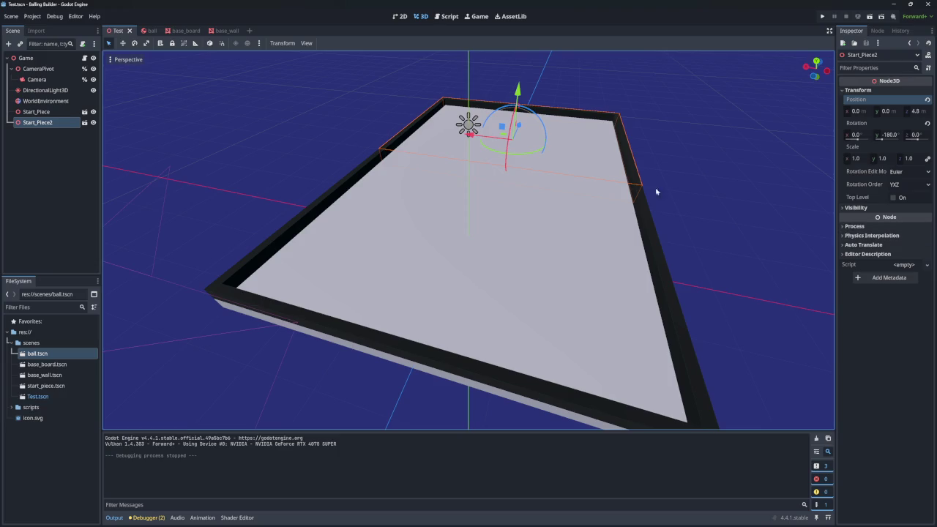
click(186, 31)
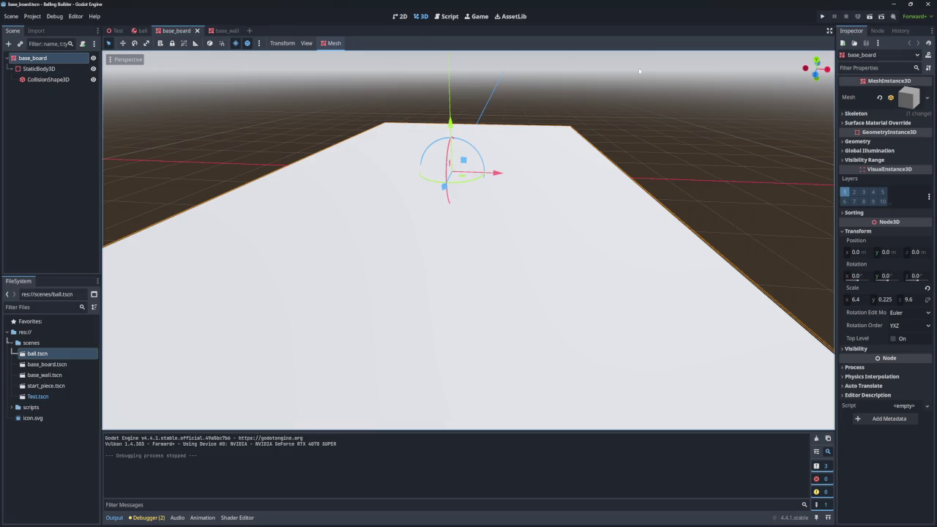
click(823, 16)
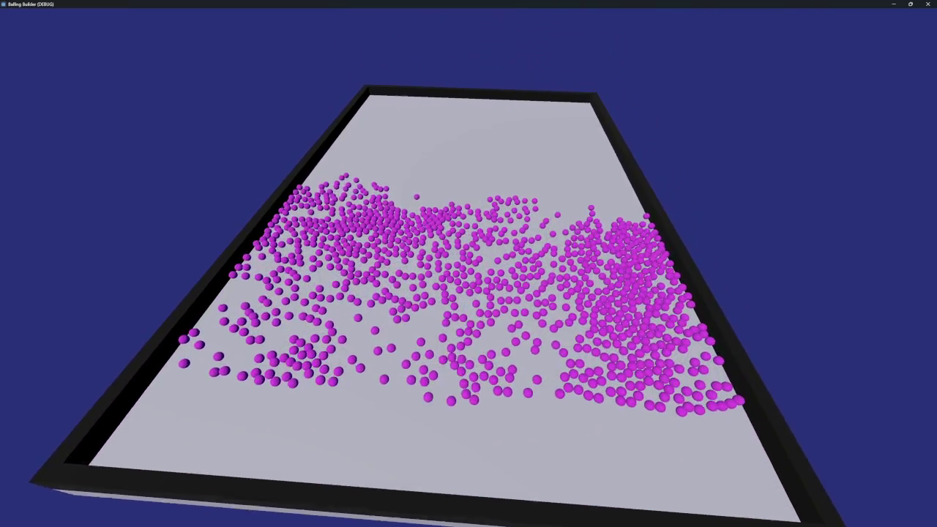
- Close the game, return to the Test scene, and select the Game root node
click(928, 3)
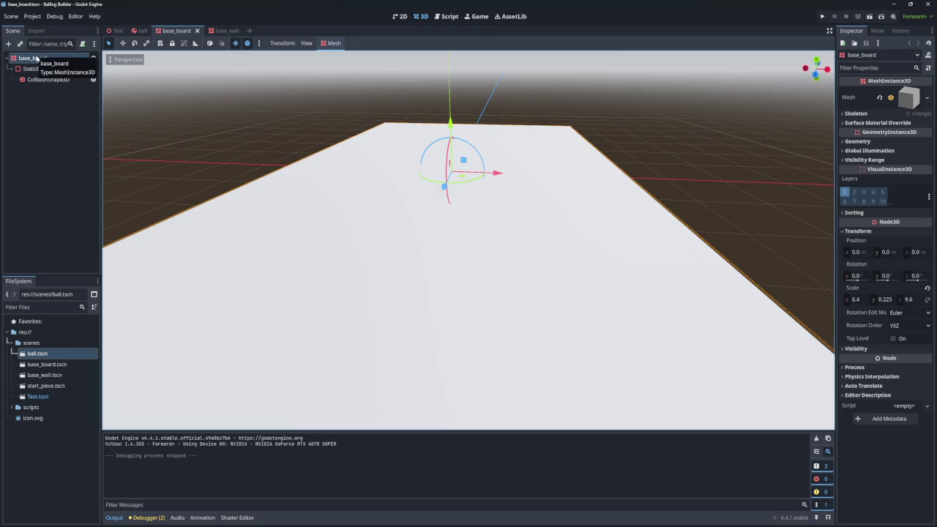
click(116, 31)
click(25, 58)
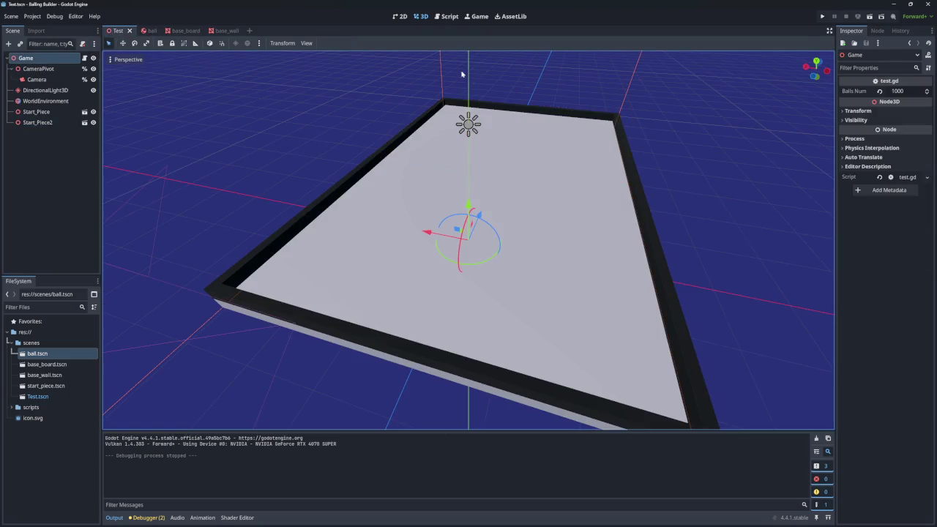
- Set the Game node's Balls Num to 100, then test-run the game and close it
click(900, 91)
text(100)
key(Return)
click(822, 16)
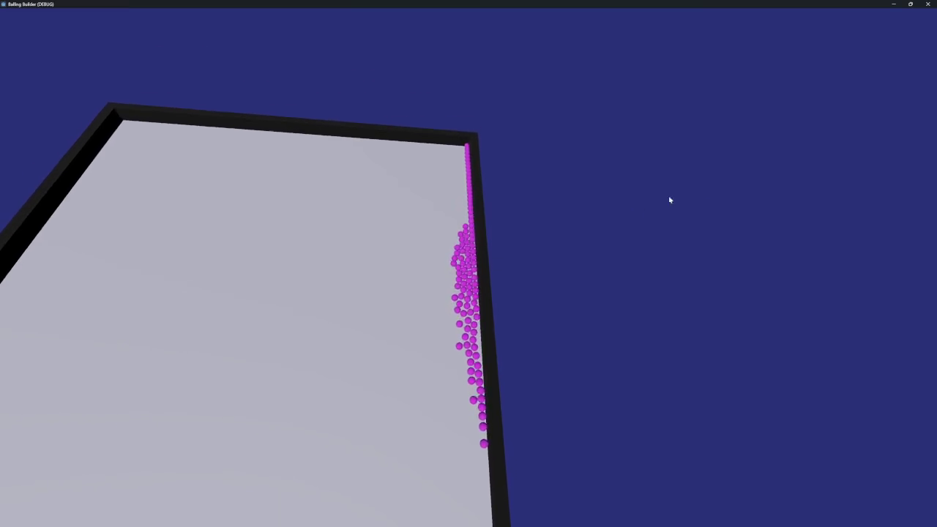
click(928, 4)
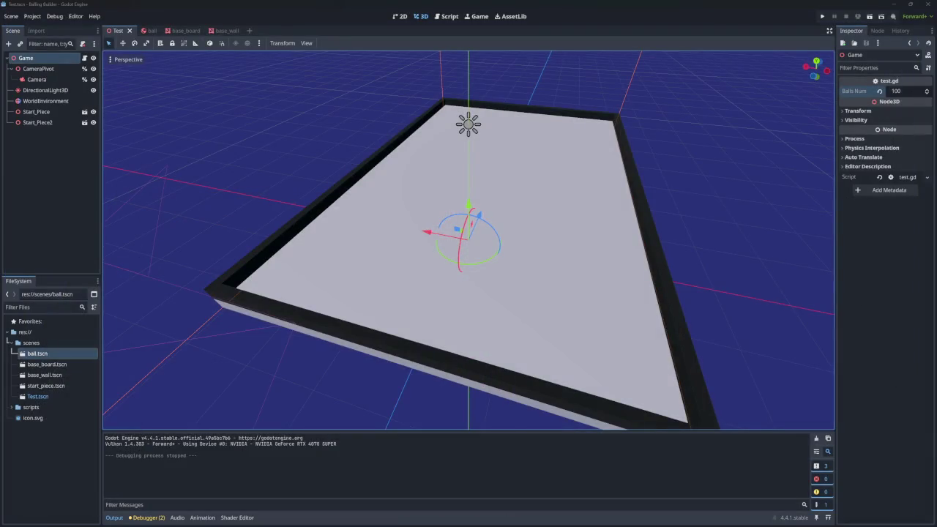